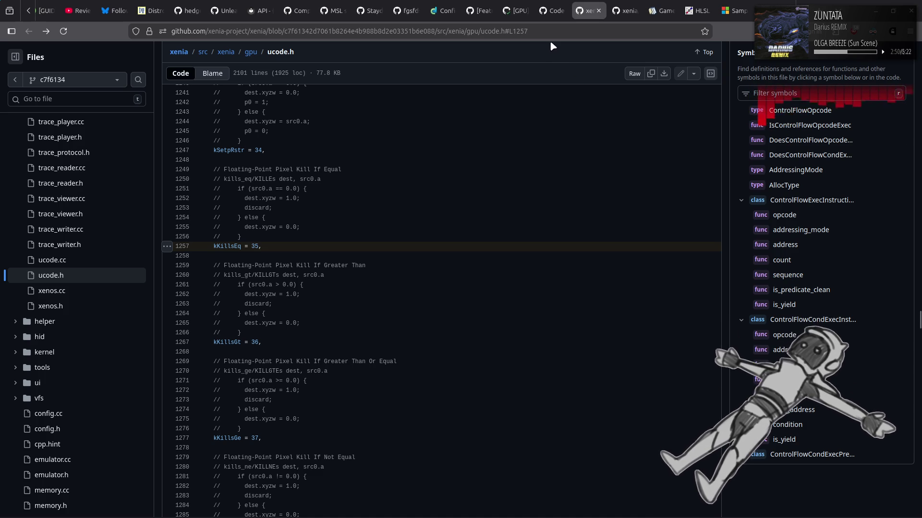
Step: Close the KillsEq search results and dxbc_shader_translator_alu.cc tabs, ending on pull request #848
{"action": "left_click", "coordinate": [555, 12]}
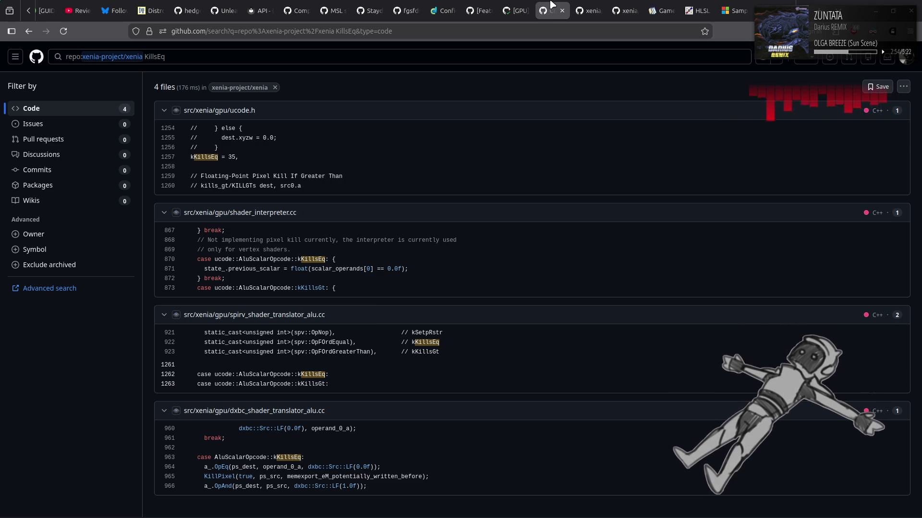
{"action": "middle_click", "coordinate": [551, 5]}
{"action": "left_click", "coordinate": [586, 6]}
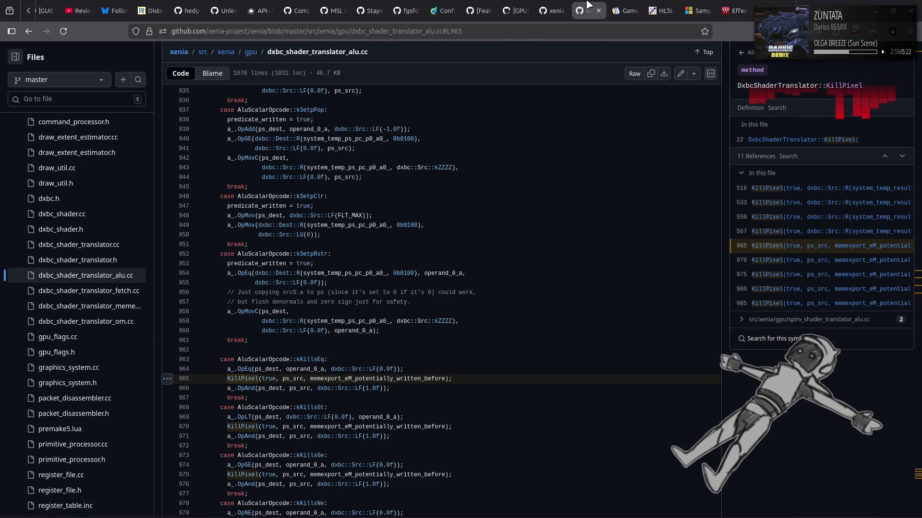
{"action": "middle_click", "coordinate": [586, 7]}
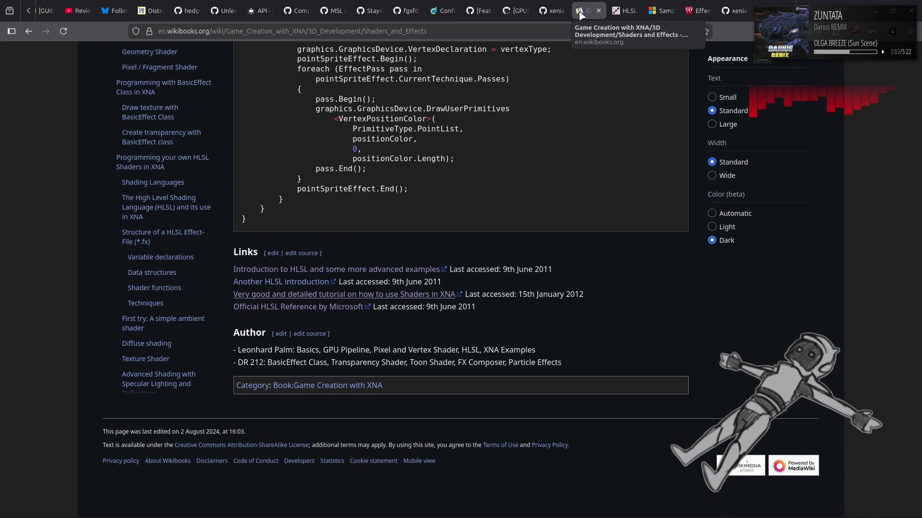
{"action": "left_click", "coordinate": [548, 6]}
{"action": "left_click", "coordinate": [516, 10]}
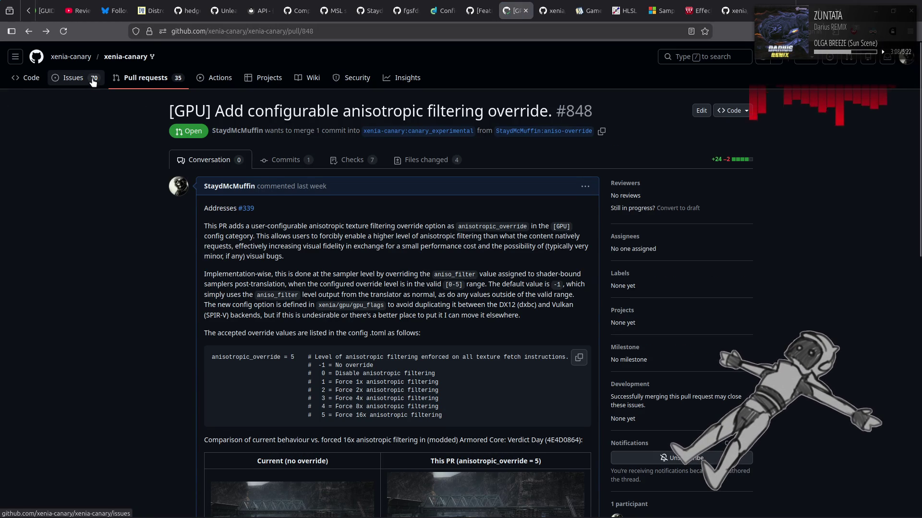
Step: Look over the rshadercompiler repository, then close the UnleashedRecomp video.cpp tab to land on XenosRecomp
{"action": "scroll", "coordinate": [92, 79], "scroll_direction": "down", "scroll_amount": 4}
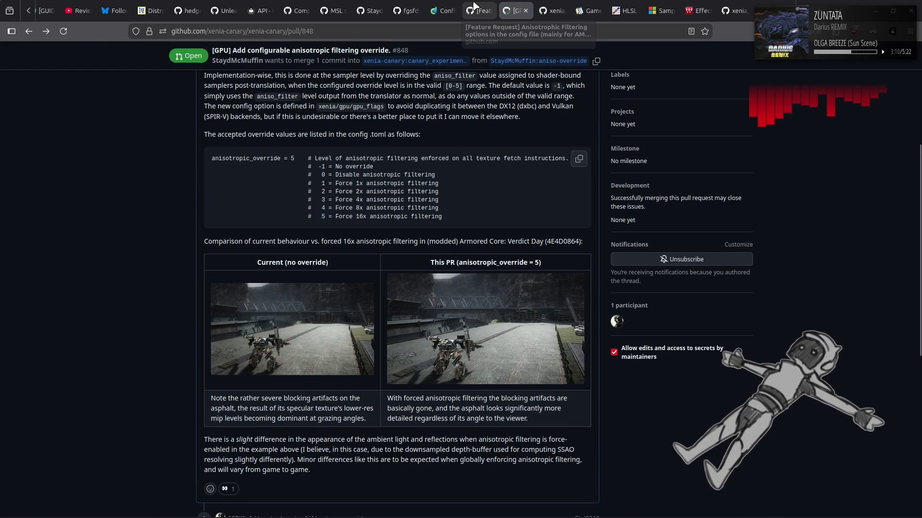
{"action": "left_click", "coordinate": [415, 5]}
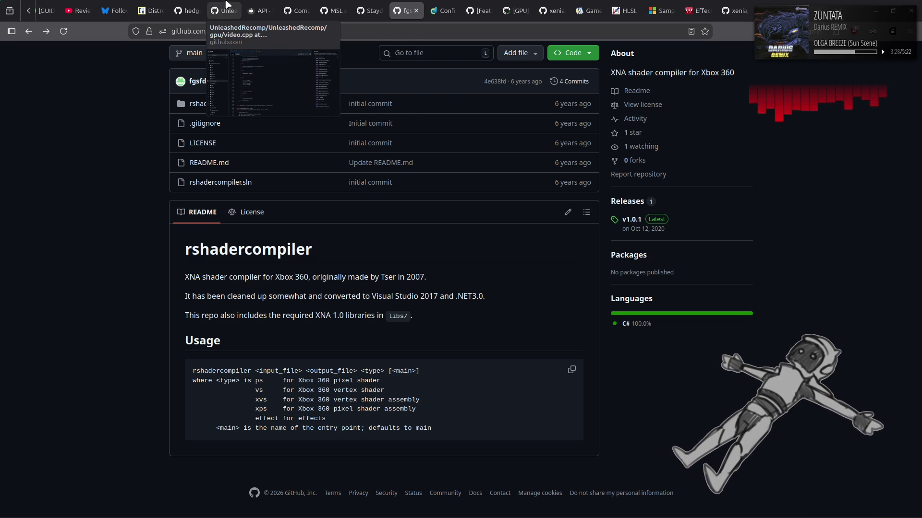
{"action": "left_click", "coordinate": [228, 4]}
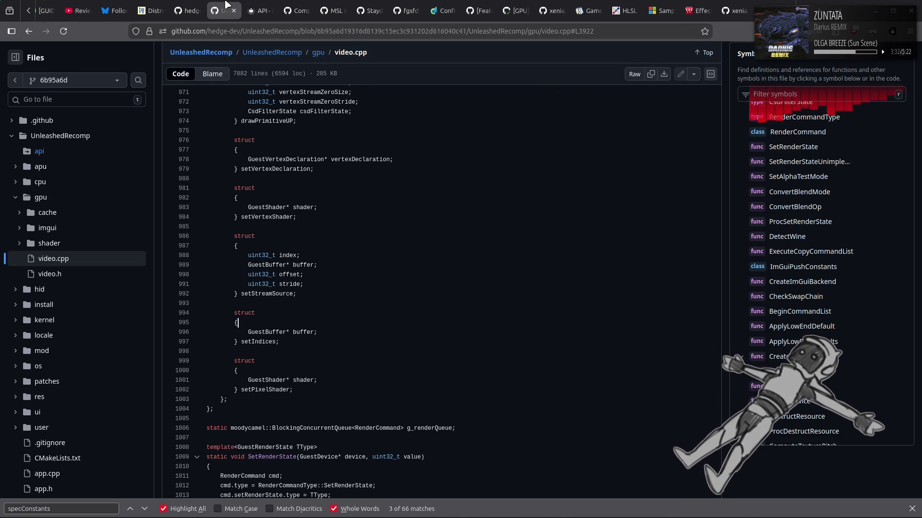
{"action": "middle_click", "coordinate": [226, 6]}
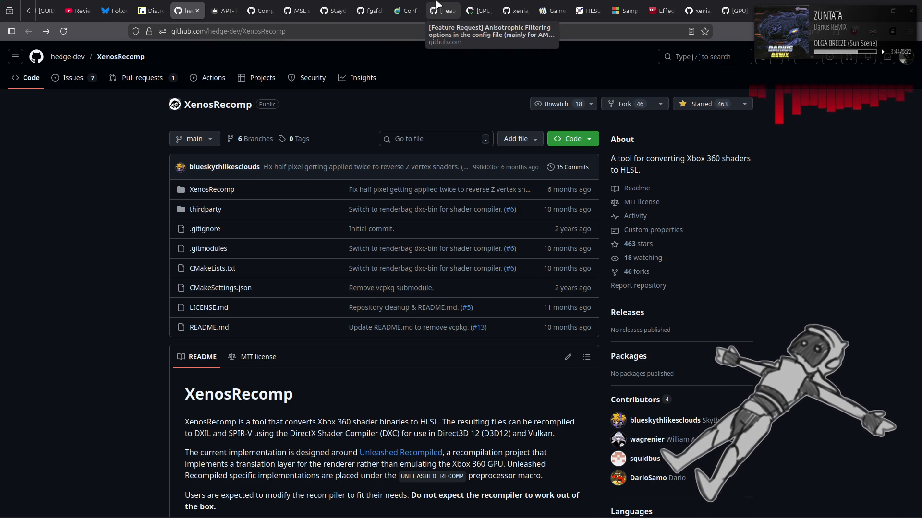
{"action": "scroll", "coordinate": [437, 5], "scroll_direction": "down", "scroll_amount": 5}
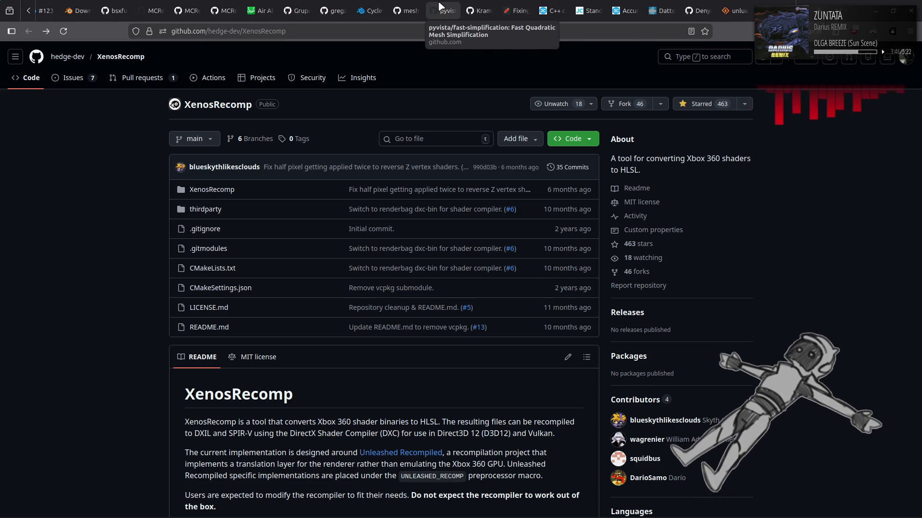
Step: Switch to Blender pull request #123156, then bring up the blender/blender pull requests list
{"action": "left_click", "coordinate": [437, 6]}
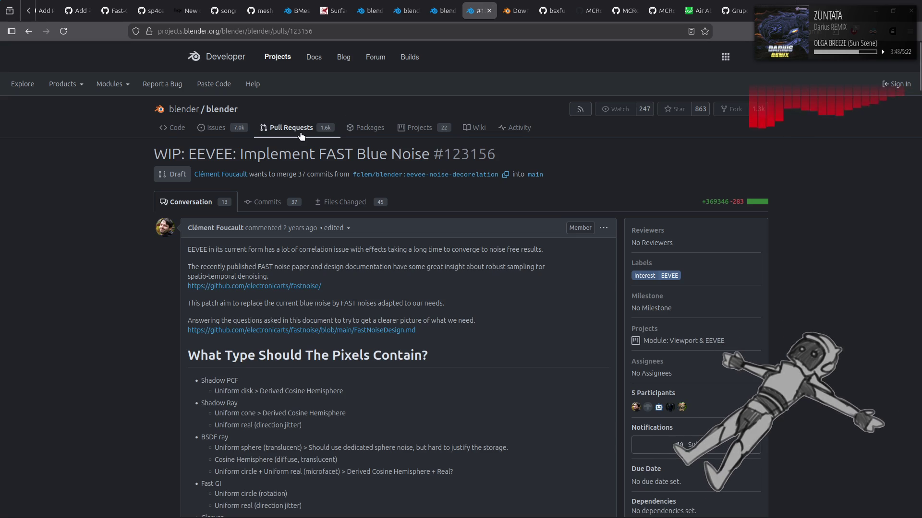
{"action": "left_click", "coordinate": [517, 7]}
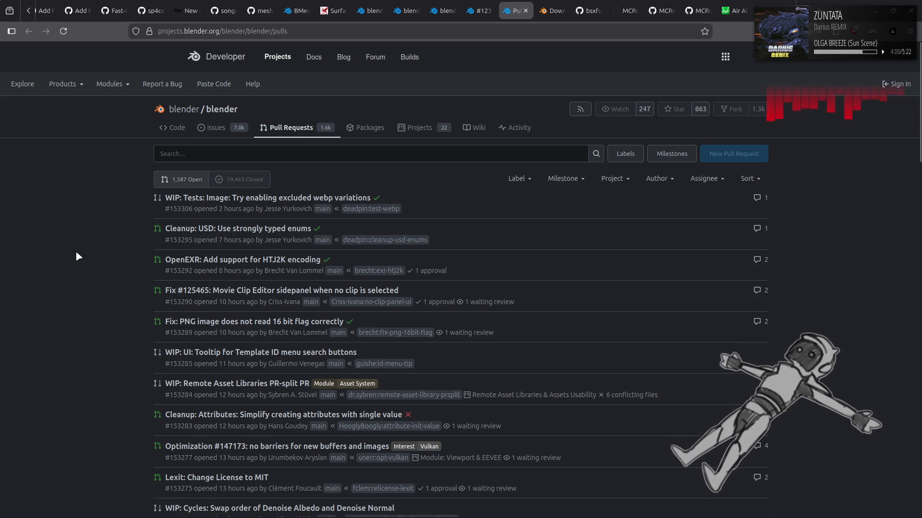
{"action": "scroll", "coordinate": [76, 250], "scroll_direction": "down", "scroll_amount": 3}
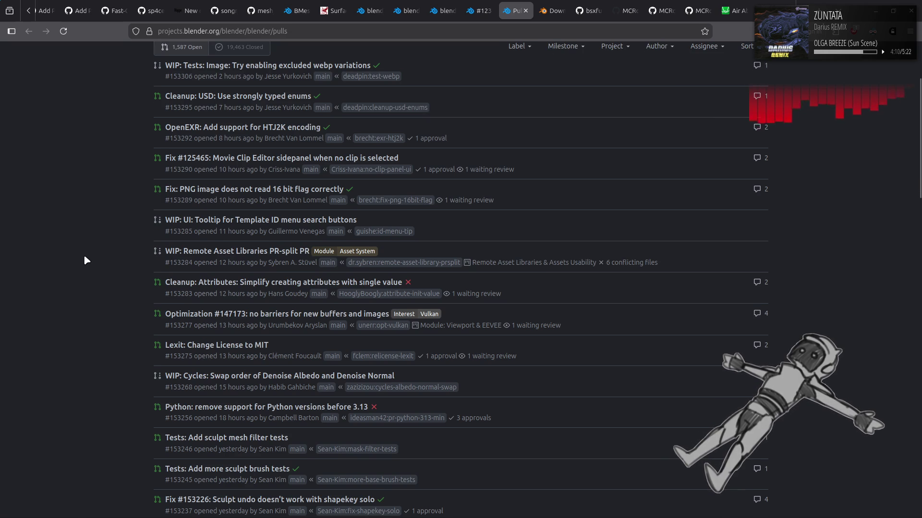
Step: Peek at the Cleanup: Attributes and Optimization #147173 pull requests, returning to the list each time
{"action": "left_click", "coordinate": [214, 285]}
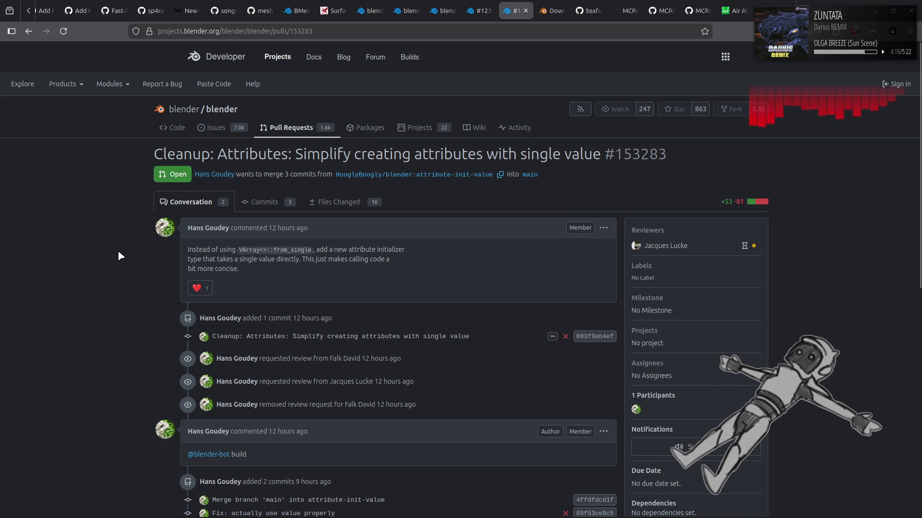
{"action": "key", "text": "alt+Left"}
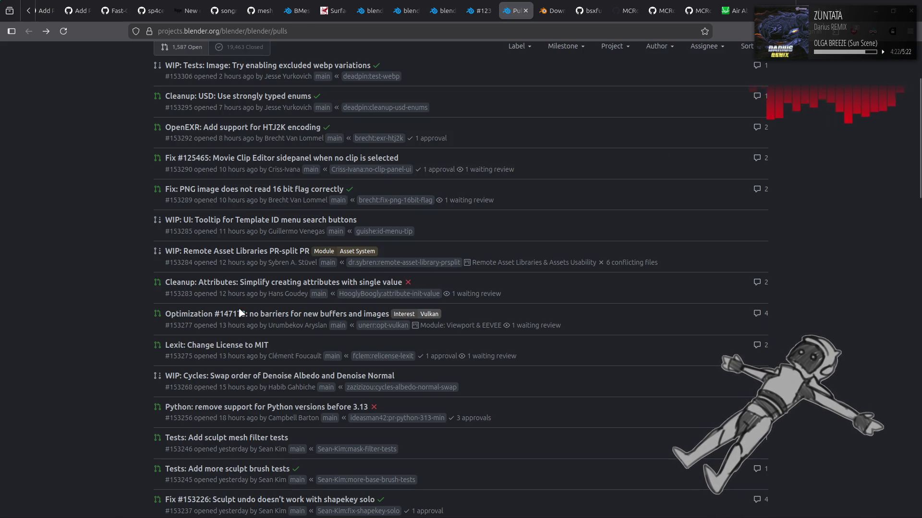
{"action": "left_click", "coordinate": [331, 314]}
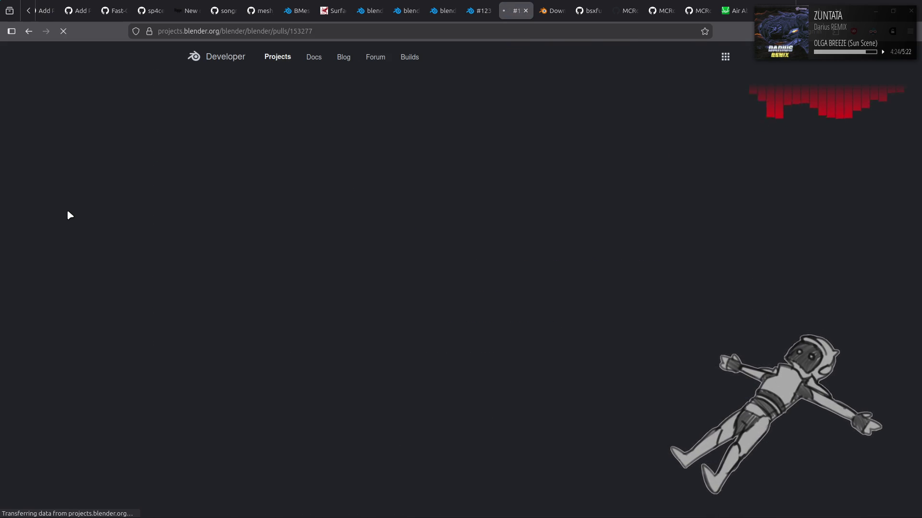
{"action": "key", "text": "alt+Left"}
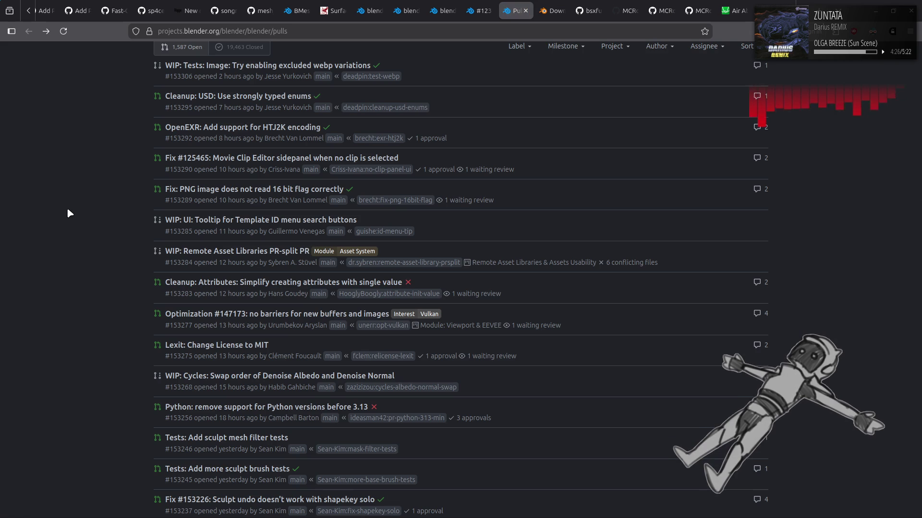
{"action": "scroll", "coordinate": [82, 240], "scroll_direction": "down", "scroll_amount": 2}
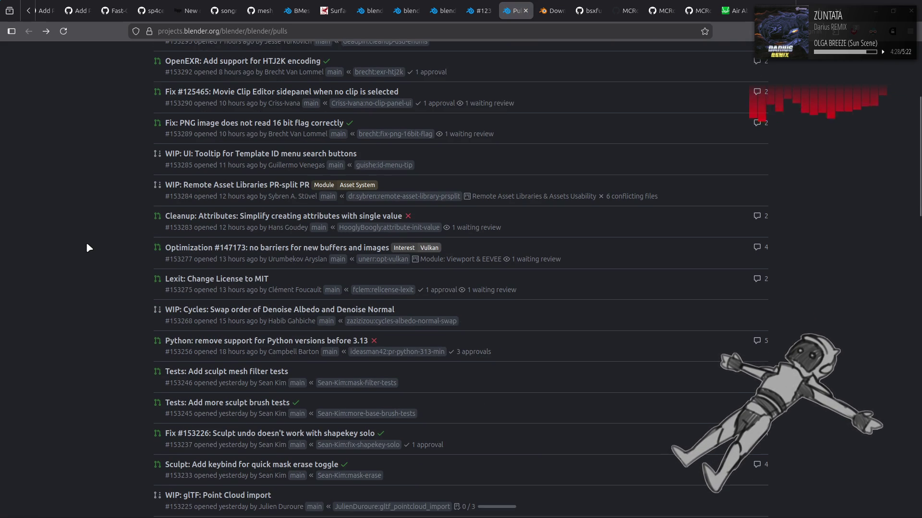
Step: Glance at the Cycles denoise and Python 3.13 pull requests, then reopen the bad MDL importer gist with Ctrl+Shift+T
{"action": "left_click", "coordinate": [235, 312]}
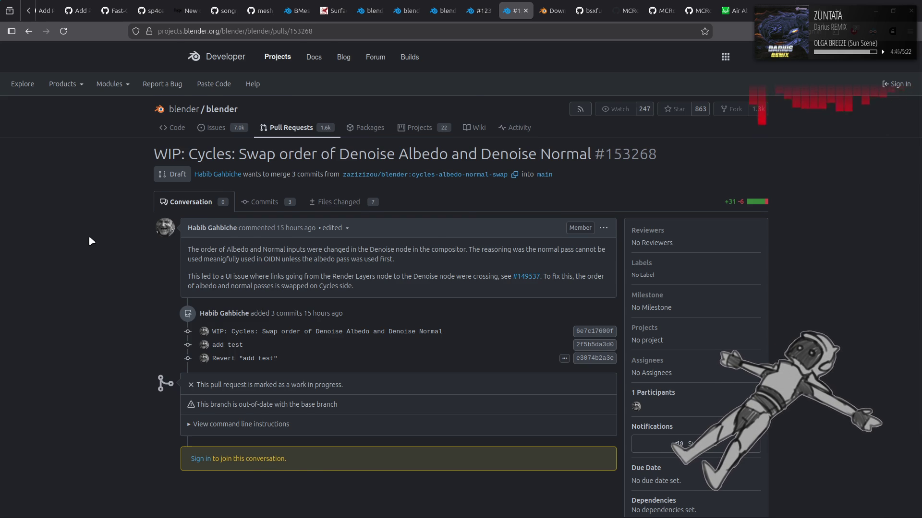
{"action": "key", "text": "alt+Left"}
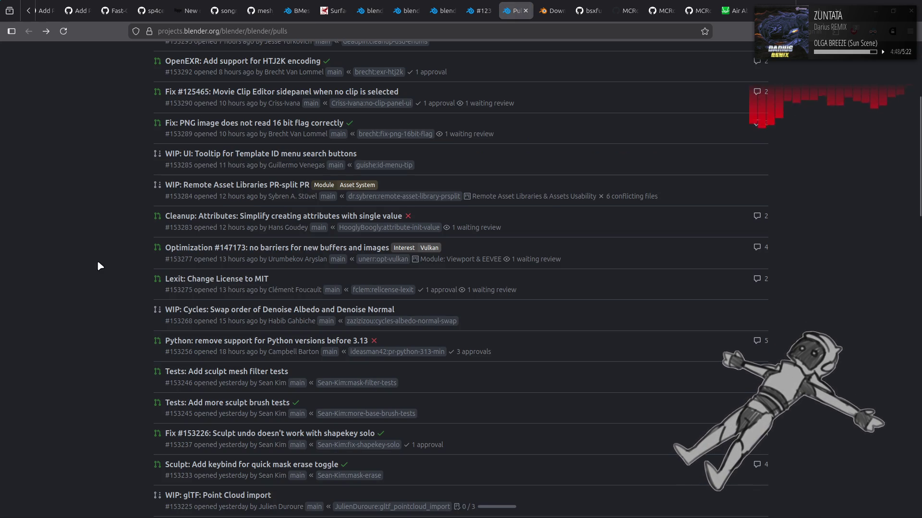
{"action": "scroll", "coordinate": [98, 262], "scroll_direction": "down", "scroll_amount": 2}
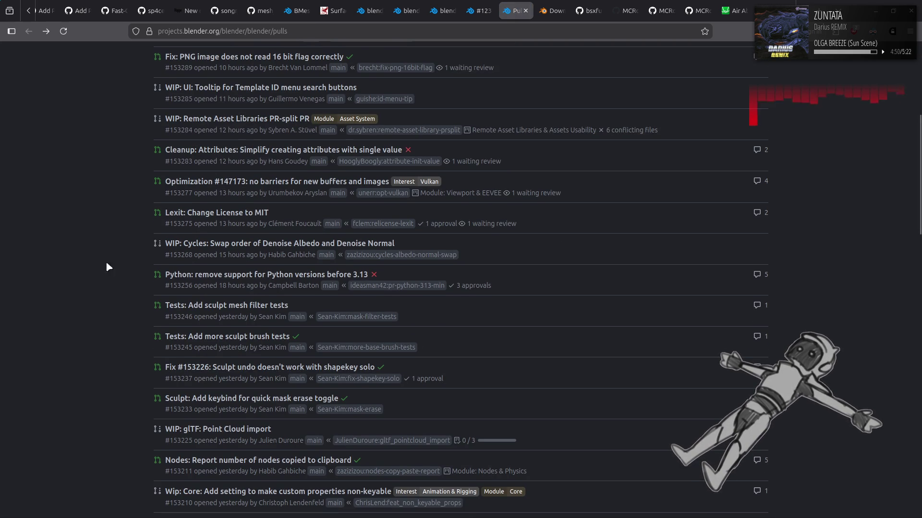
{"action": "left_click", "coordinate": [202, 276]}
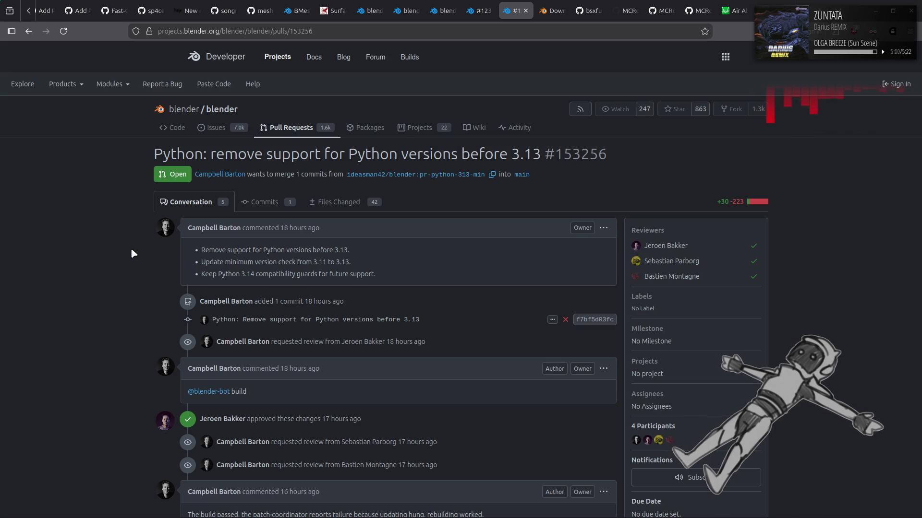
{"action": "key", "text": "alt+Left"}
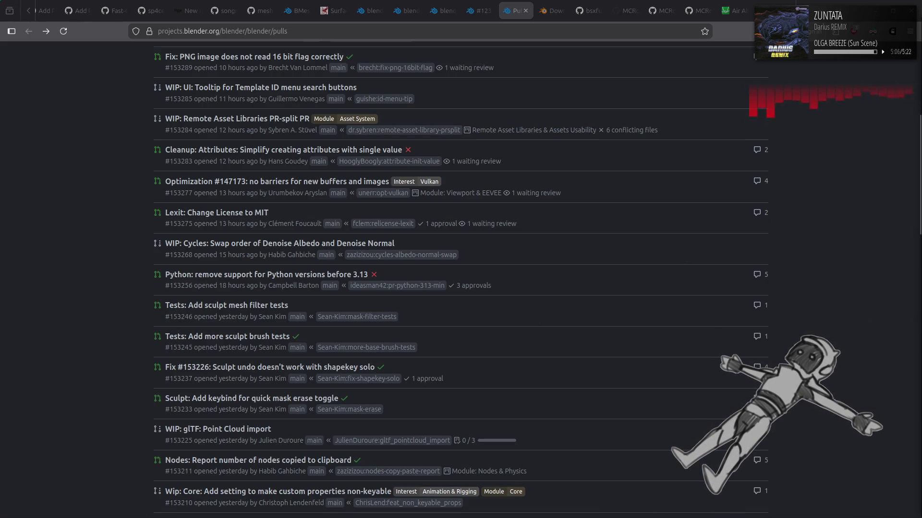
{"action": "key", "text": "ctrl+shift+t"}
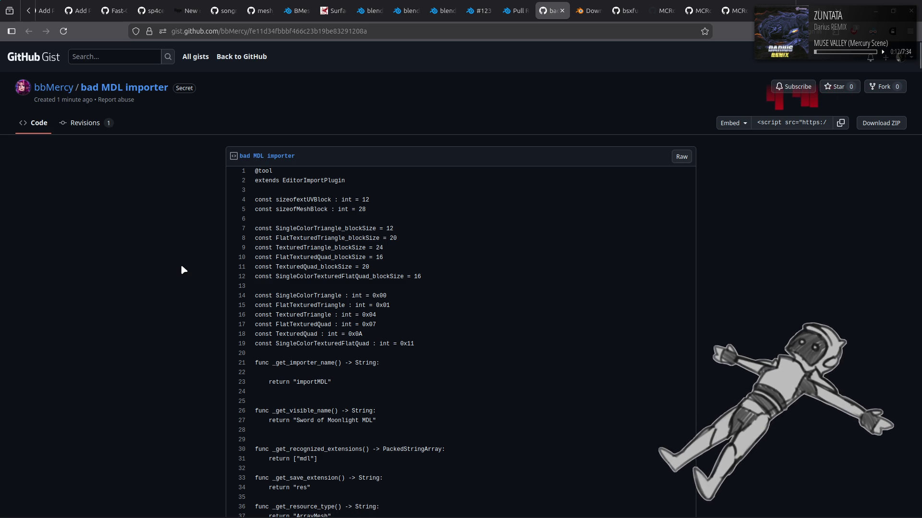
Step: Read down the gist past the internal classes comment on lines 65–67, then jump back to the top
{"action": "scroll", "coordinate": [191, 270], "scroll_direction": "down", "scroll_amount": 2}
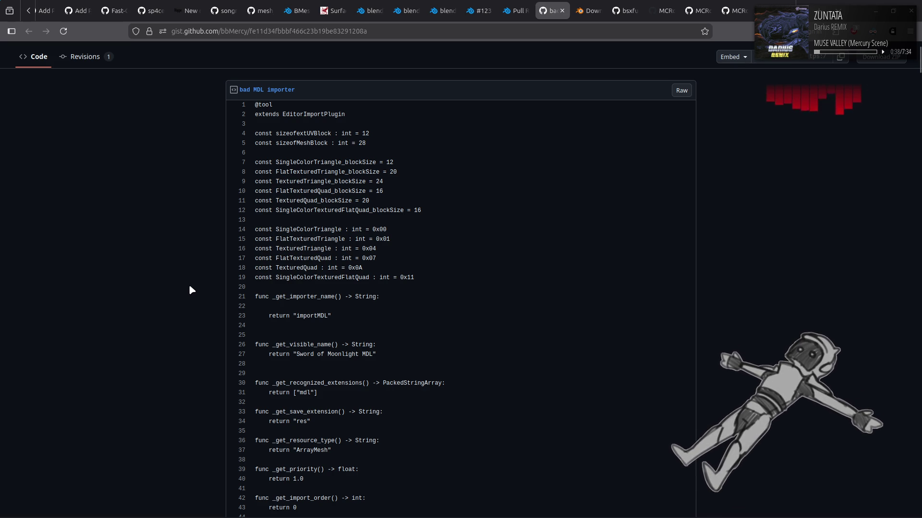
{"action": "scroll", "coordinate": [187, 298], "scroll_direction": "down", "scroll_amount": 5}
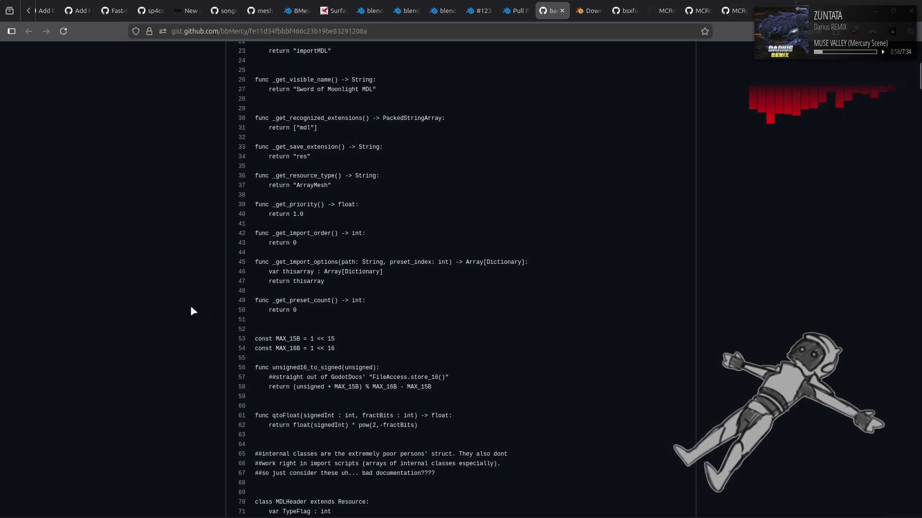
{"action": "scroll", "coordinate": [194, 329], "scroll_direction": "down", "scroll_amount": 3}
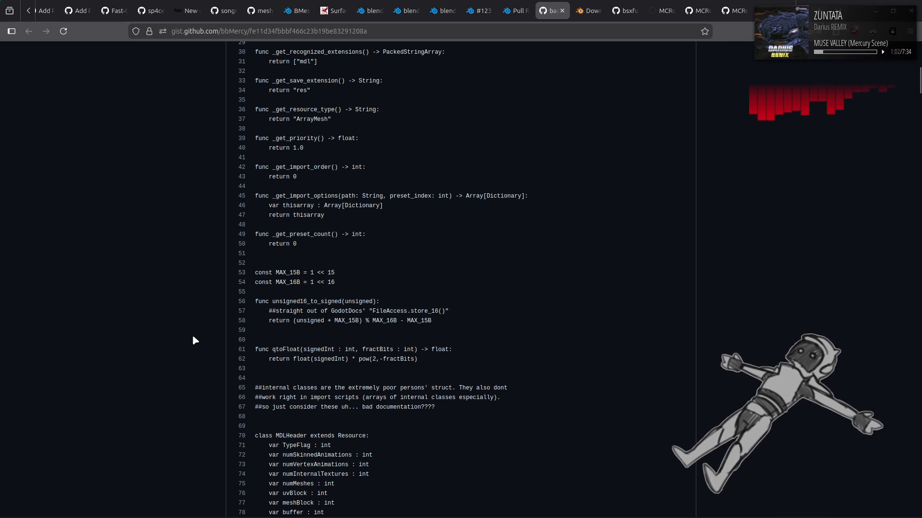
{"action": "scroll", "coordinate": [194, 339], "scroll_direction": "down", "scroll_amount": 3}
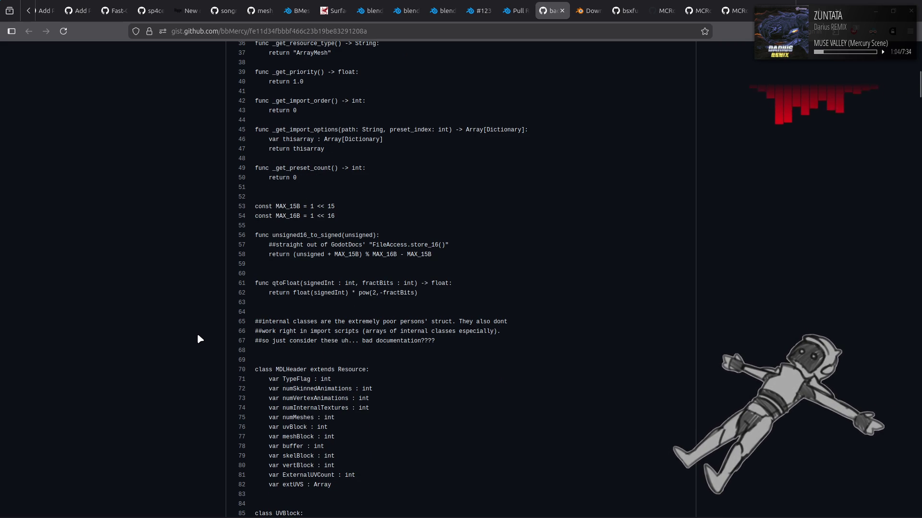
{"action": "left_click_drag", "start_coordinate": [297, 322], "coordinate": [504, 344]}
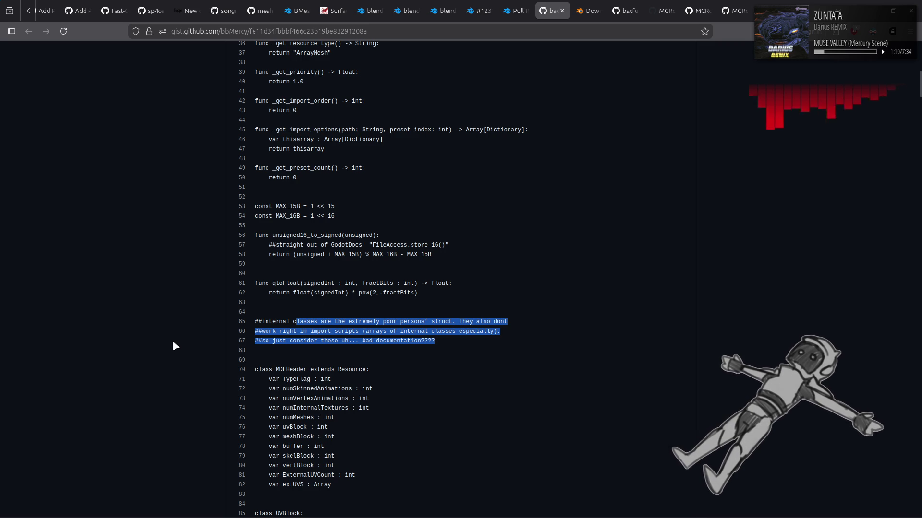
{"action": "left_click", "coordinate": [177, 340]}
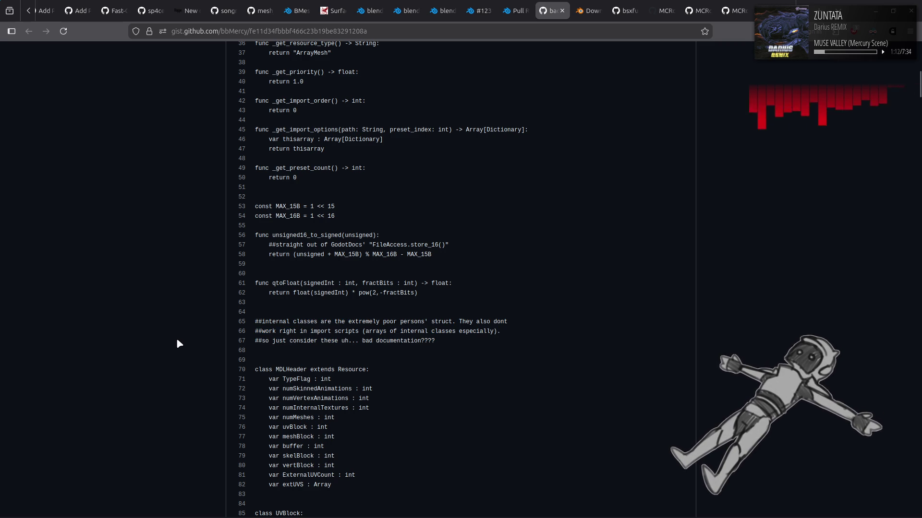
{"action": "scroll", "coordinate": [182, 341], "scroll_direction": "down", "scroll_amount": 3}
{"action": "scroll", "coordinate": [192, 342], "scroll_direction": "down", "scroll_amount": 5}
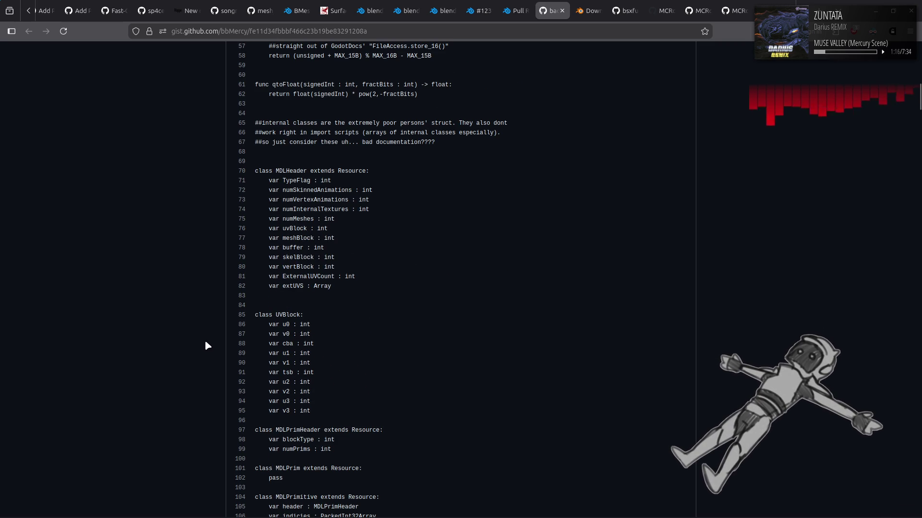
{"action": "scroll", "coordinate": [207, 345], "scroll_direction": "down", "scroll_amount": 3}
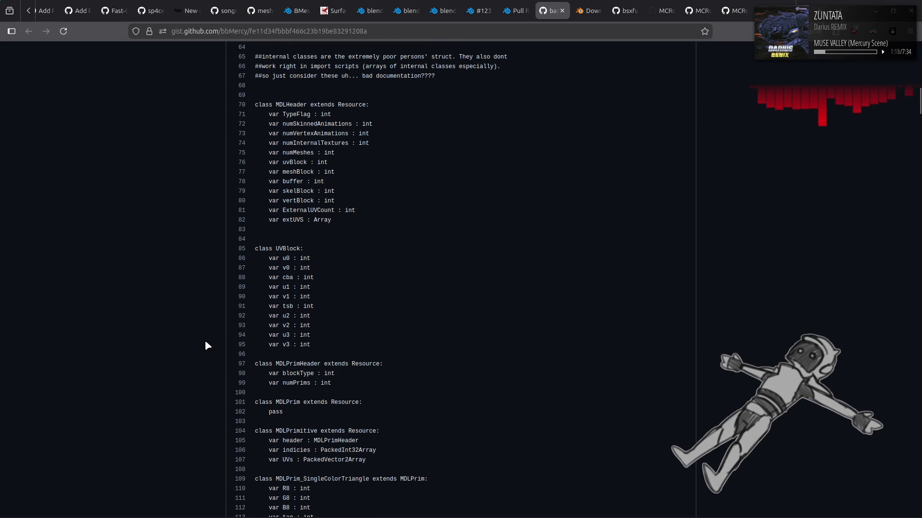
{"action": "key", "text": "Home"}
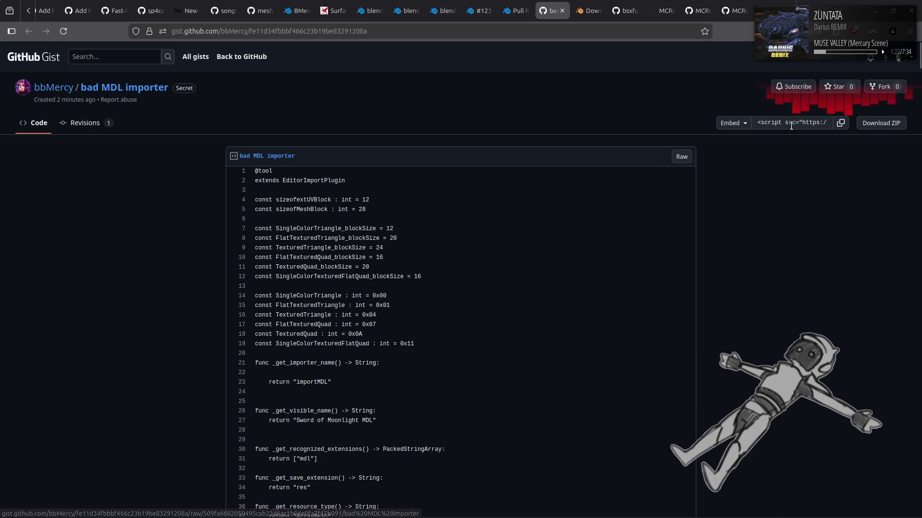
Step: Select all of the raw gist script and launch Text Editor
{"action": "left_click", "coordinate": [679, 157]}
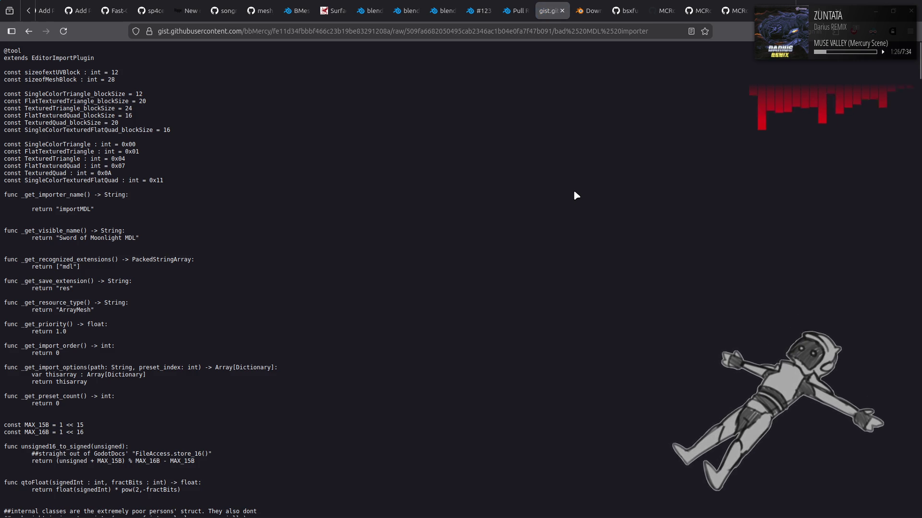
{"action": "key", "text": "ctrl+a"}
{"action": "key", "text": "ctrl+c"}
{"action": "left_click", "coordinate": [200, 435]}
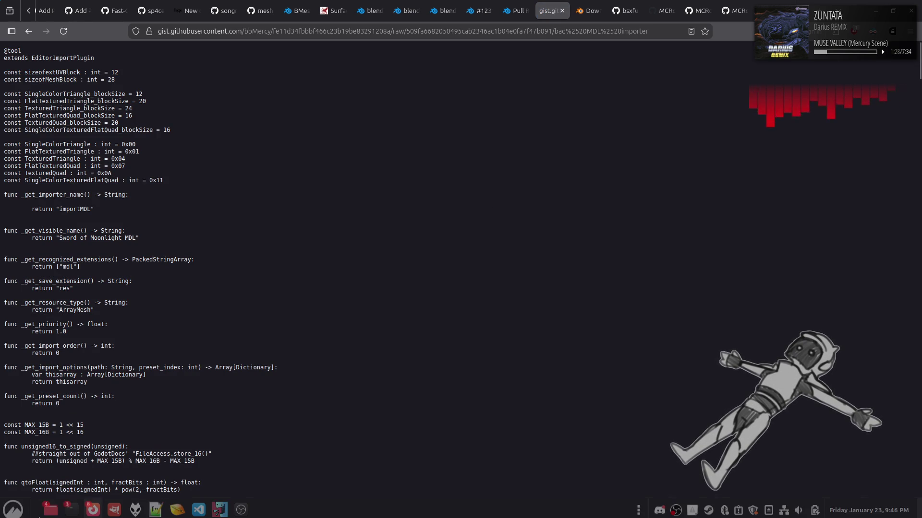
{"action": "key", "text": "super"}
{"action": "type", "text": "dis"}
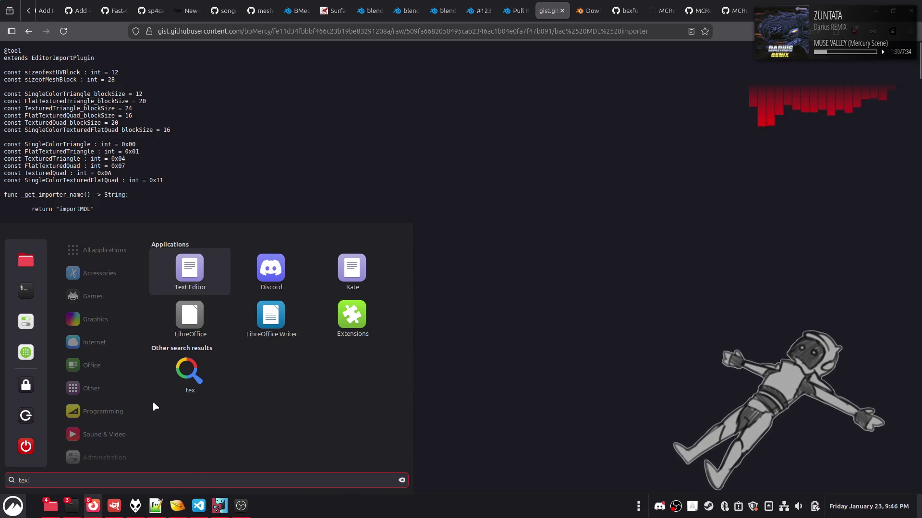
{"action": "key", "text": "Escape"}
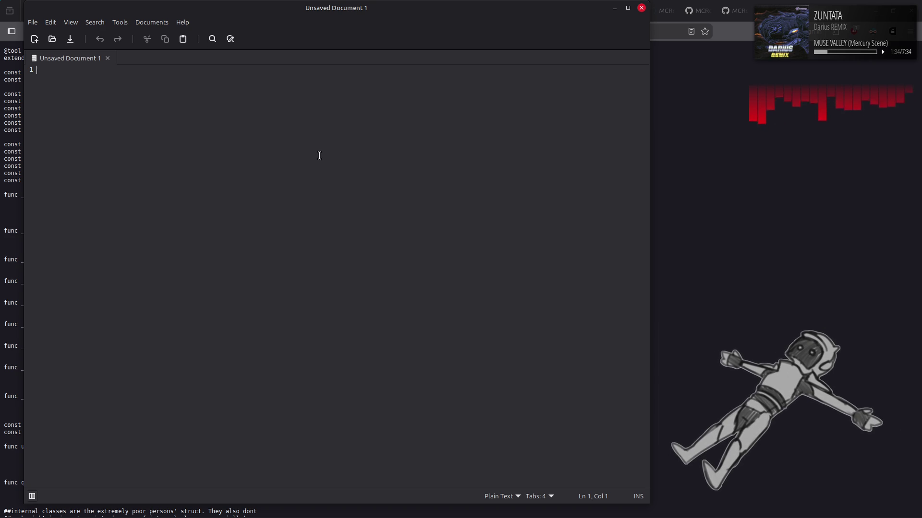
Step: Paste the script into the empty document and browse the highlighting language list
{"action": "key", "text": "ctrl+v"}
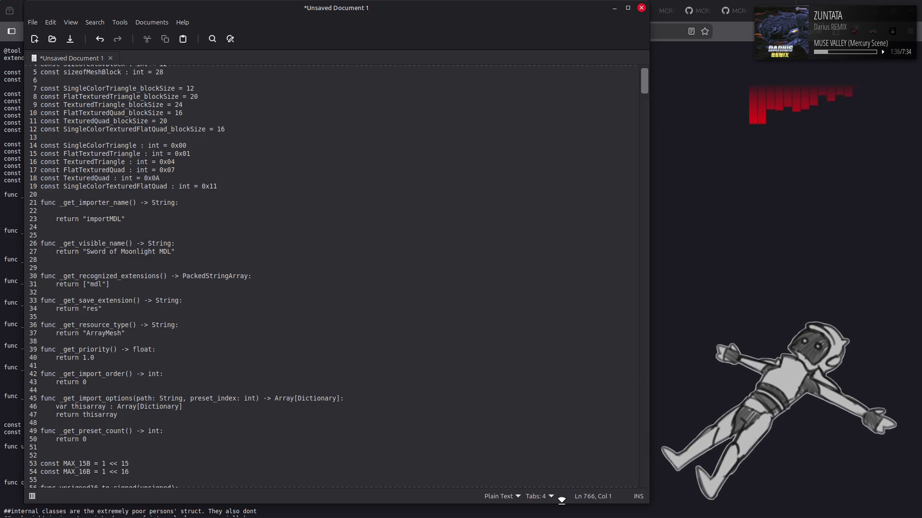
{"action": "left_click", "coordinate": [517, 498]}
{"action": "scroll", "coordinate": [494, 397], "scroll_direction": "down", "scroll_amount": 10}
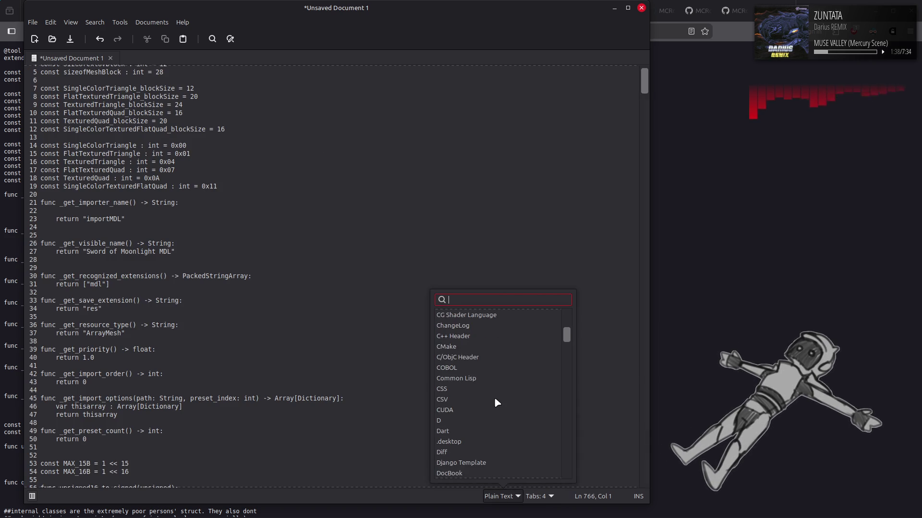
{"action": "scroll", "coordinate": [494, 399], "scroll_direction": "down", "scroll_amount": 4}
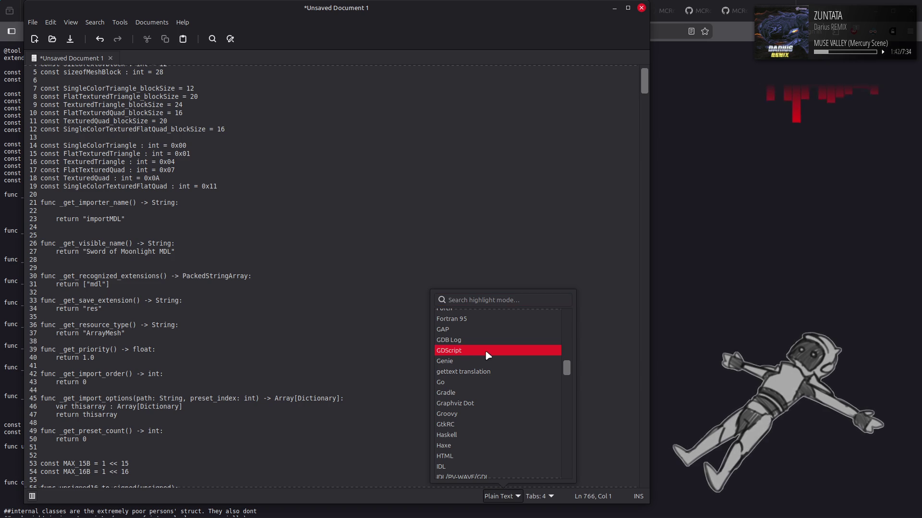
Step: Set GDScript highlighting and maximize the Text Editor window
{"action": "left_click", "coordinate": [466, 352]}
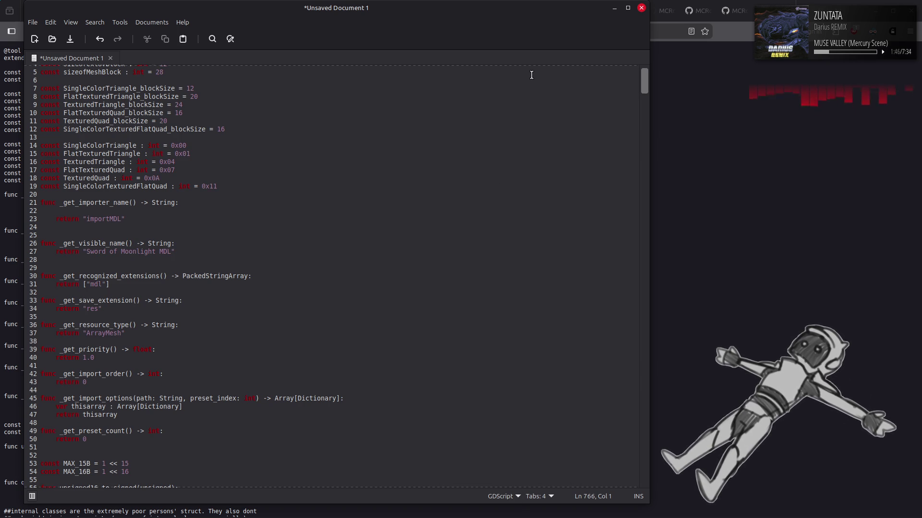
{"action": "double_click", "coordinate": [525, 3]}
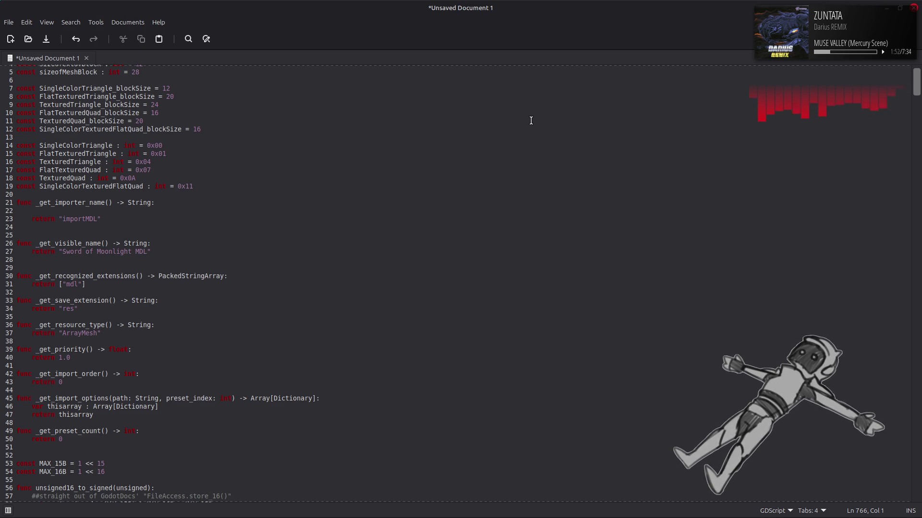
{"action": "scroll", "coordinate": [530, 121], "scroll_direction": "down", "scroll_amount": 9}
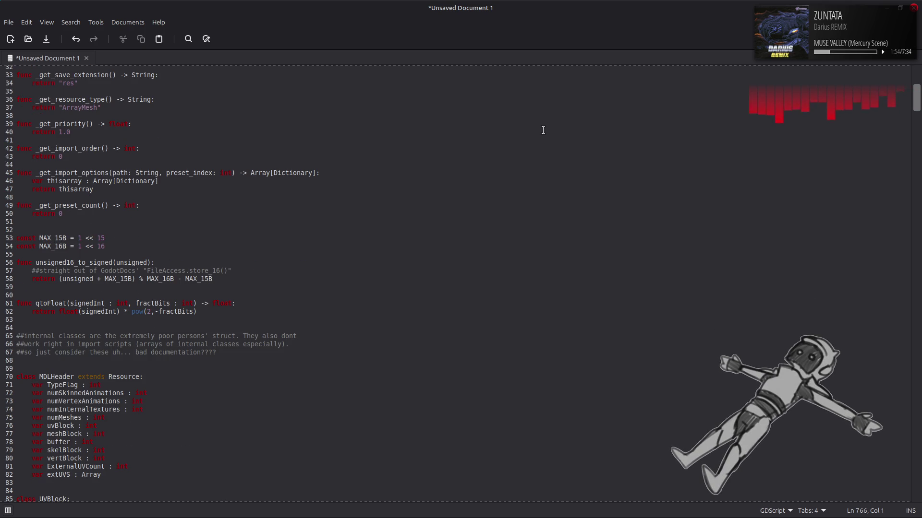
{"action": "scroll", "coordinate": [543, 130], "scroll_direction": "down", "scroll_amount": 3}
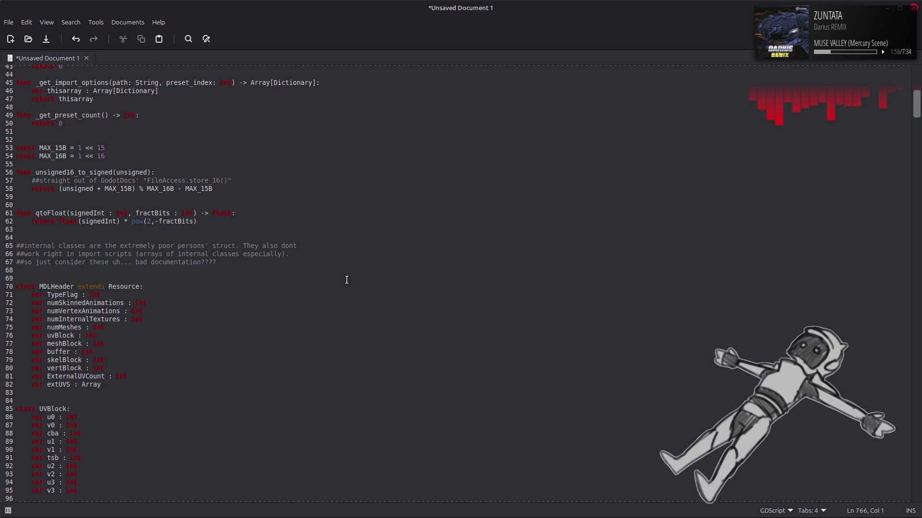
Step: Put the caret at the end of line 79 in the MDLHeader fields, then close the document
{"action": "left_click", "coordinate": [93, 368]}
{"action": "key", "text": "Up"}
{"action": "key", "text": "End"}
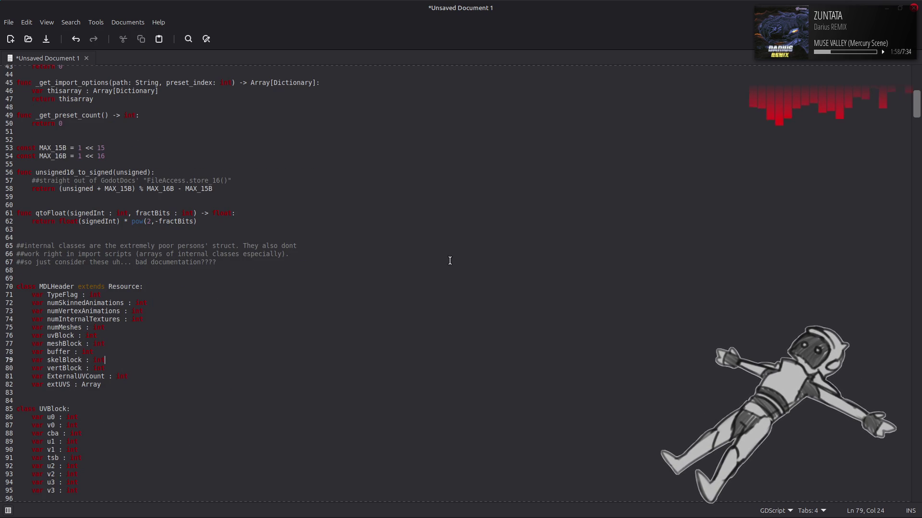
{"action": "left_click", "coordinate": [914, 8]}
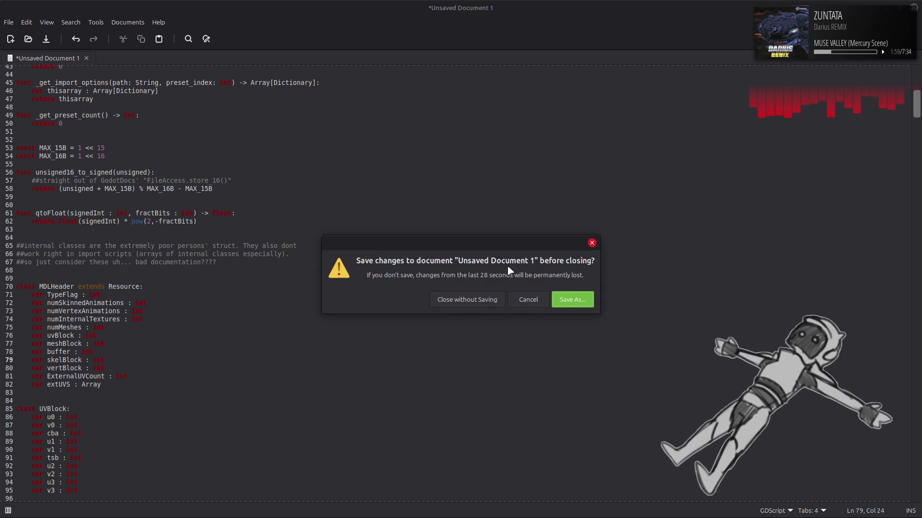
Step: Close without saving, launch Kate, and paste the importer script into a new empty document
{"action": "left_click", "coordinate": [494, 300]}
{"action": "key", "text": "super"}
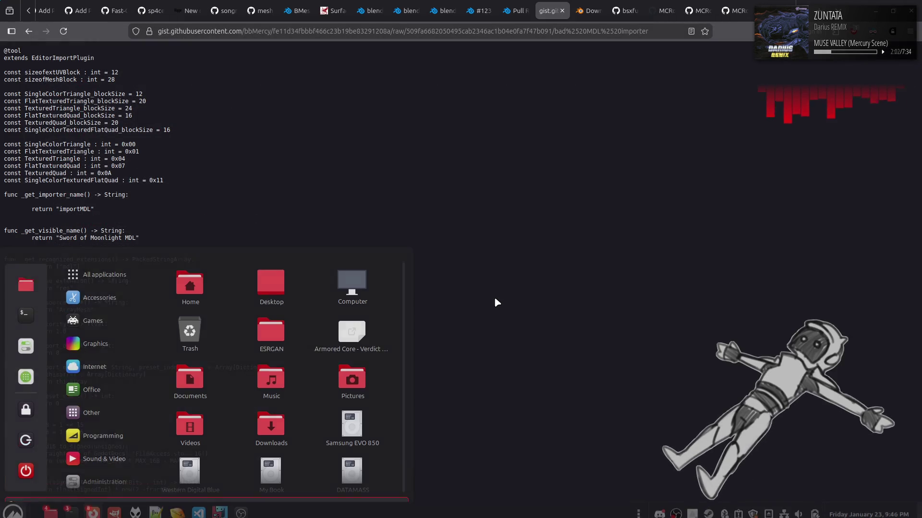
{"action": "type", "text": "text"}
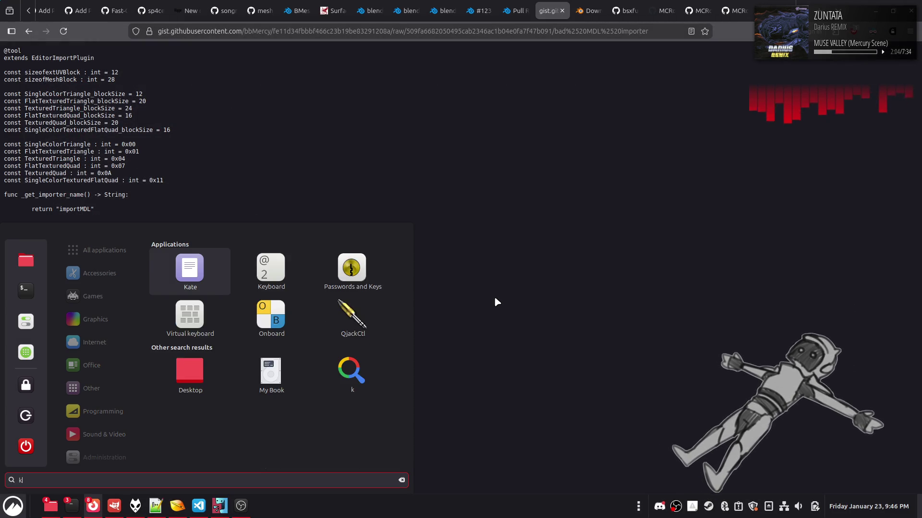
{"action": "left_click", "coordinate": [205, 270]}
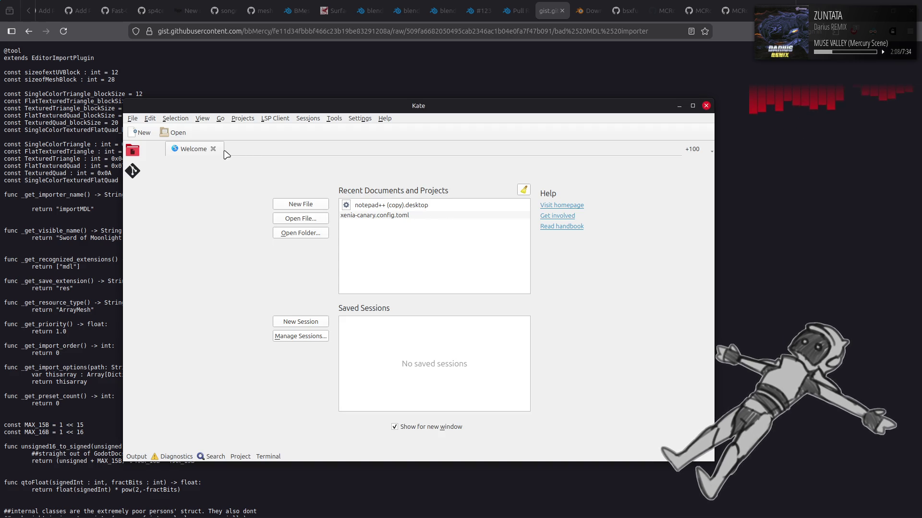
{"action": "left_click", "coordinate": [213, 148]}
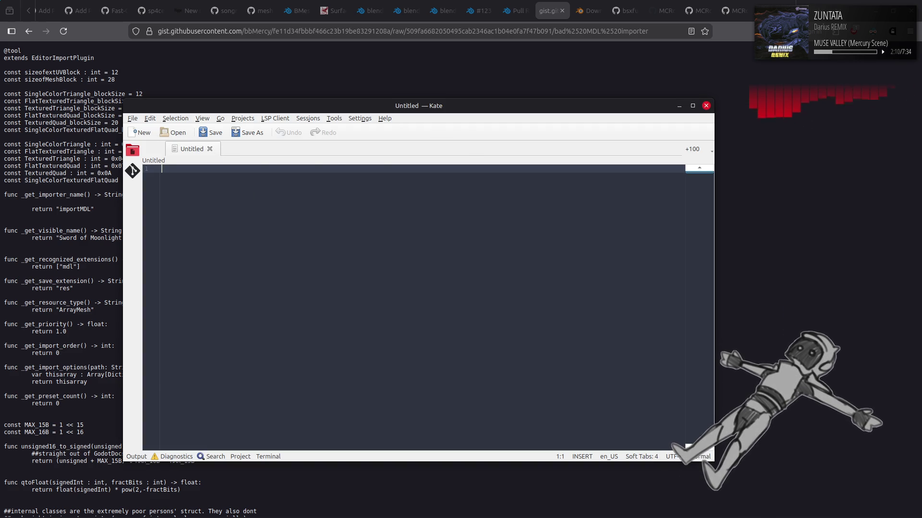
{"action": "key", "text": "ctrl+v"}
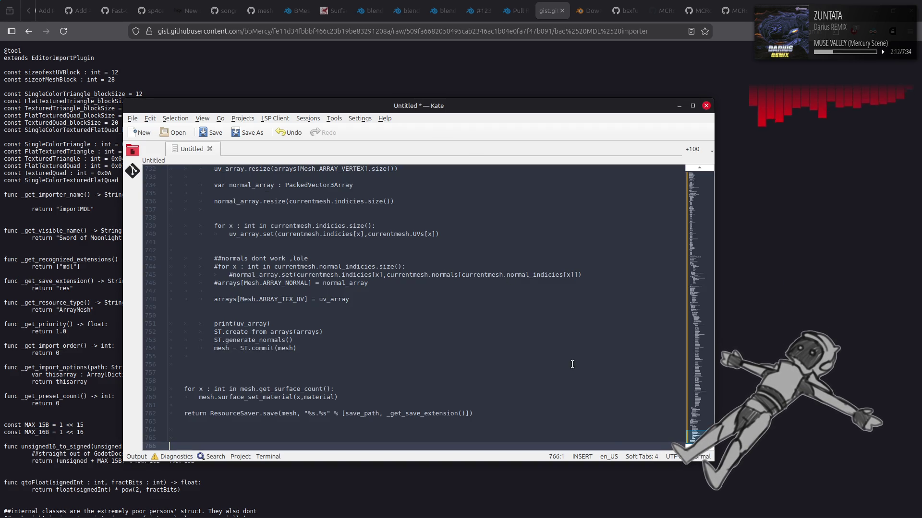
Step: Pick Godot from the highlighting mode list to colour the pasted code
{"action": "left_click", "coordinate": [702, 457]}
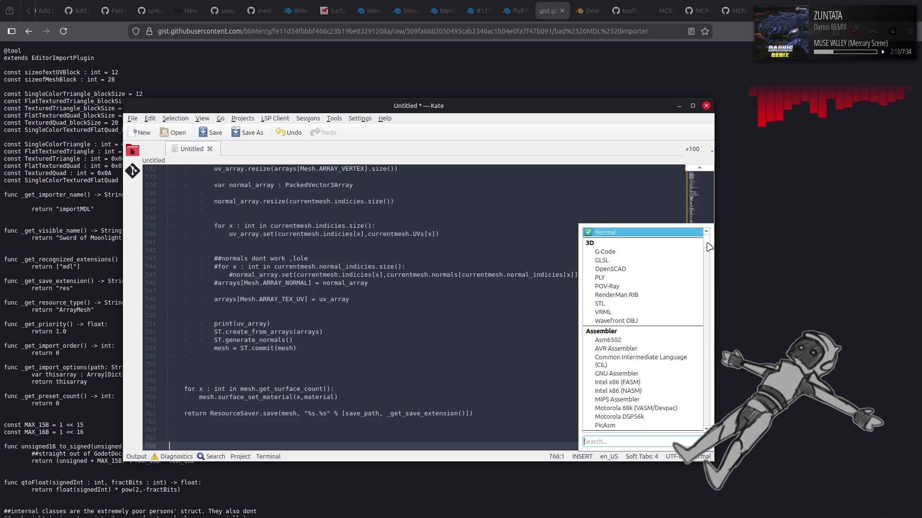
{"action": "scroll", "coordinate": [707, 262], "scroll_direction": "down", "scroll_amount": 5}
{"action": "scroll", "coordinate": [706, 262], "scroll_direction": "down", "scroll_amount": 10}
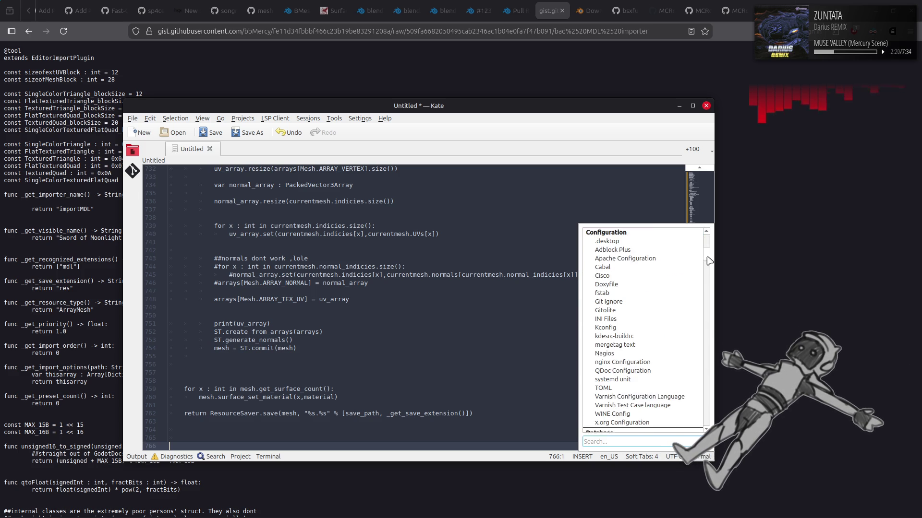
{"action": "scroll", "coordinate": [708, 278], "scroll_direction": "down", "scroll_amount": 10}
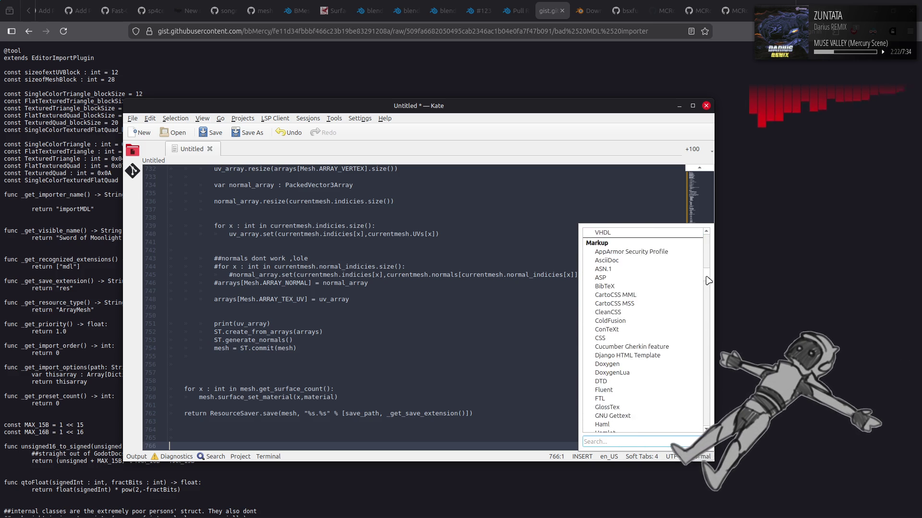
{"action": "scroll", "coordinate": [707, 287], "scroll_direction": "up", "scroll_amount": 2}
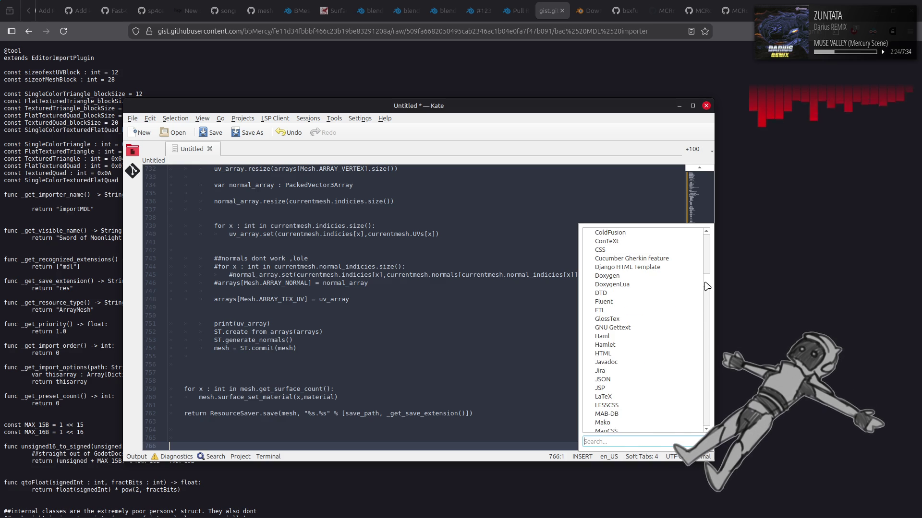
{"action": "left_click_drag", "start_coordinate": [707, 286], "coordinate": [708, 319]}
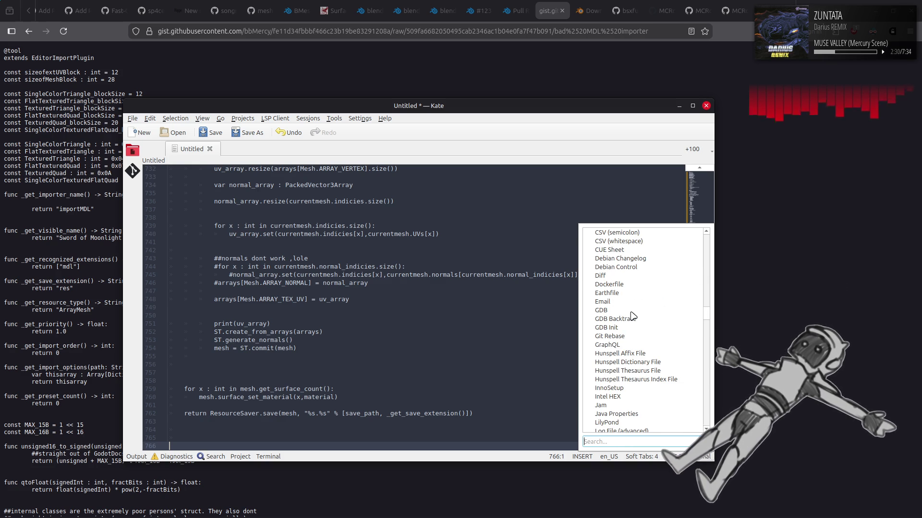
{"action": "scroll", "coordinate": [632, 317], "scroll_direction": "down", "scroll_amount": 15}
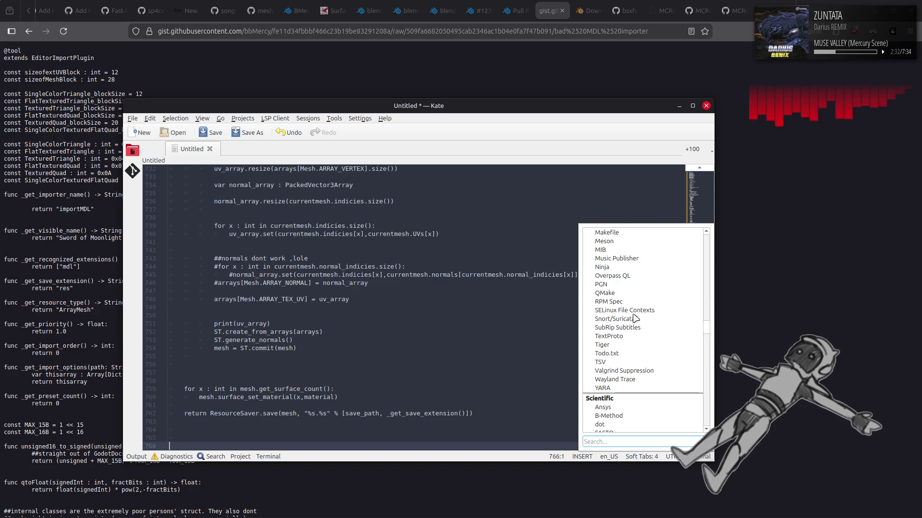
{"action": "scroll", "coordinate": [639, 325], "scroll_direction": "down", "scroll_amount": 5}
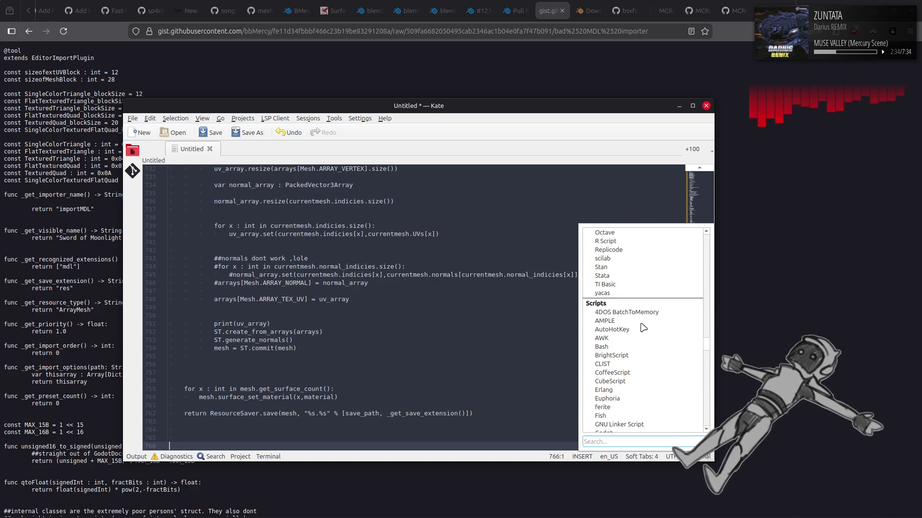
{"action": "scroll", "coordinate": [643, 327], "scroll_direction": "down", "scroll_amount": 2}
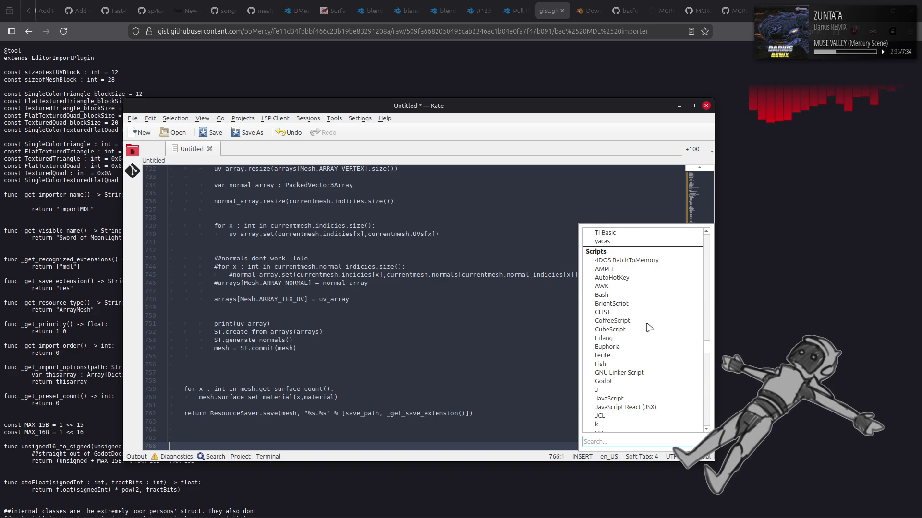
{"action": "left_click", "coordinate": [614, 382]}
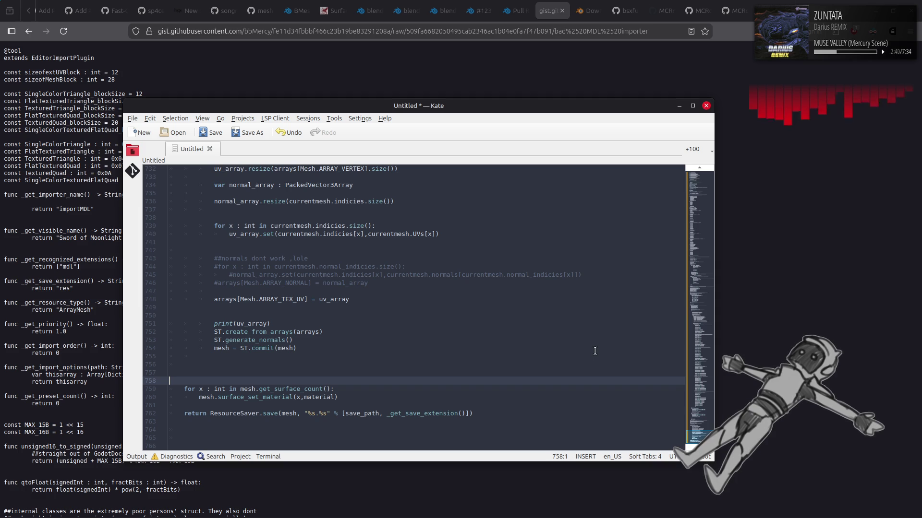
Step: Enlarge the Kate window to fill the screen
{"action": "left_click", "coordinate": [692, 106]}
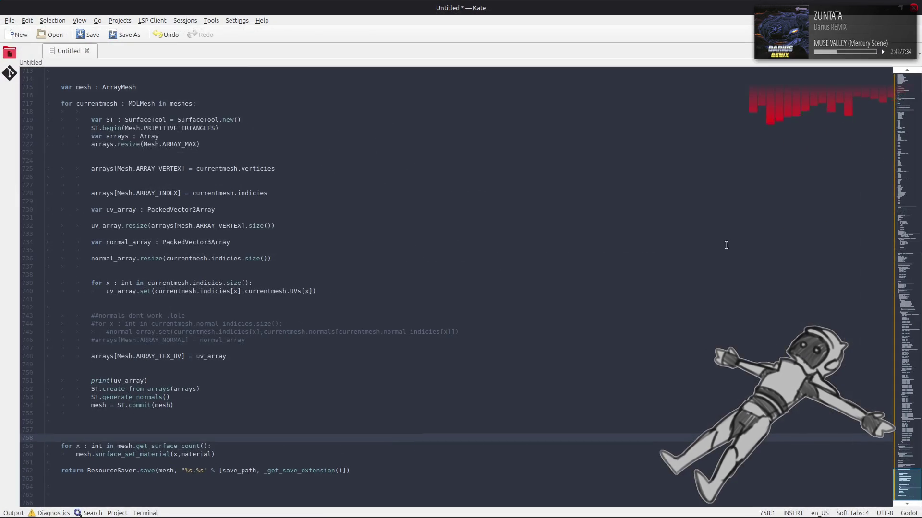
{"action": "left_click_drag", "start_coordinate": [916, 437], "coordinate": [901, 396]}
{"action": "scroll", "coordinate": [887, 113], "scroll_direction": "up", "scroll_amount": 1}
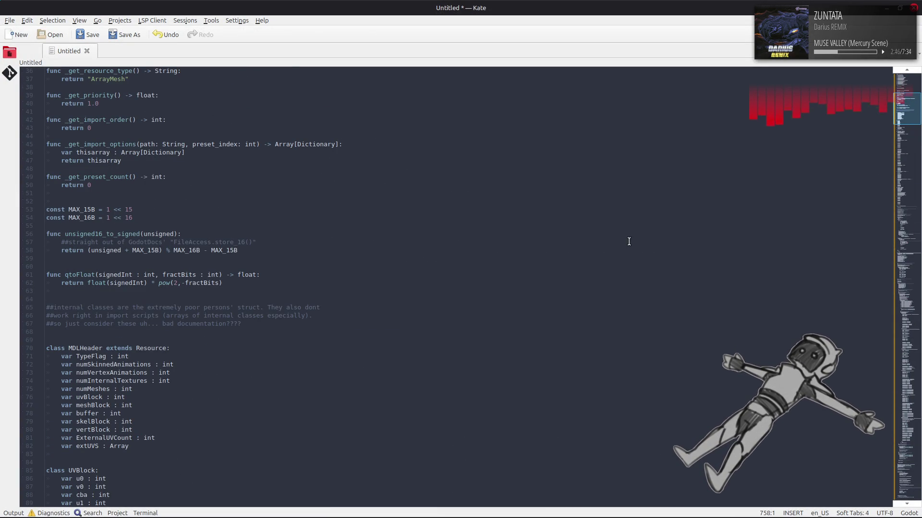
Step: Discard the untitled Kate draft and go back from the raw view to the formatted gist page
{"action": "left_click", "coordinate": [914, 9]}
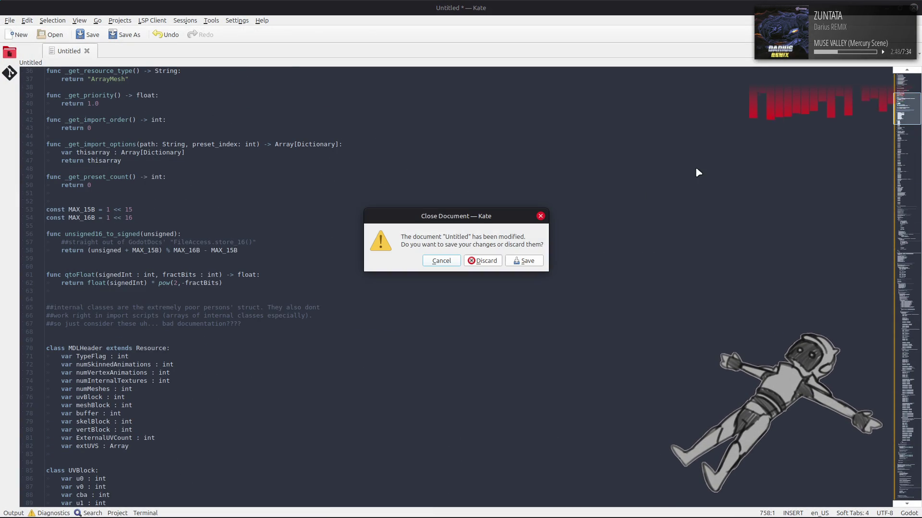
{"action": "left_click", "coordinate": [486, 261]}
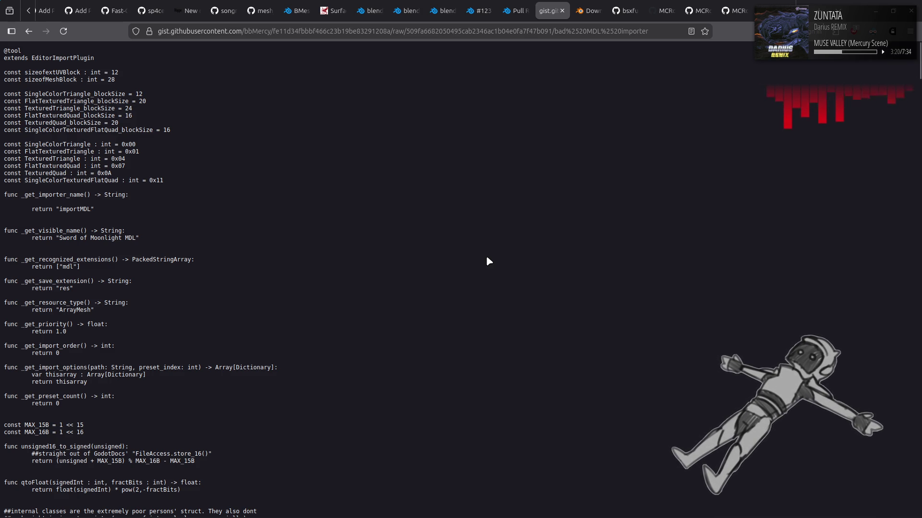
{"action": "key", "text": "alt+Left"}
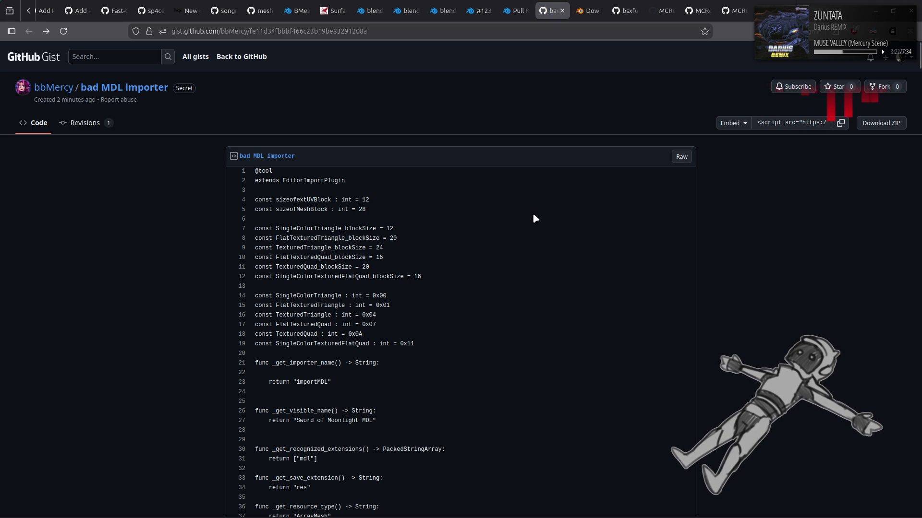
{"action": "scroll", "coordinate": [537, 221], "scroll_direction": "down", "scroll_amount": 3}
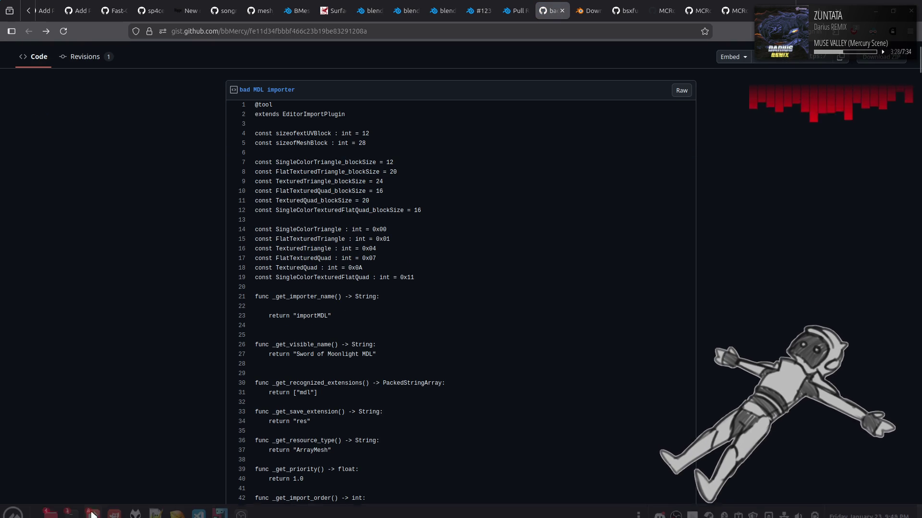
Step: Launch Godot_v4.5-stable from Home/Godot/4.5 Stable and select the Blood on the Inside project
{"action": "right_click", "coordinate": [51, 511]}
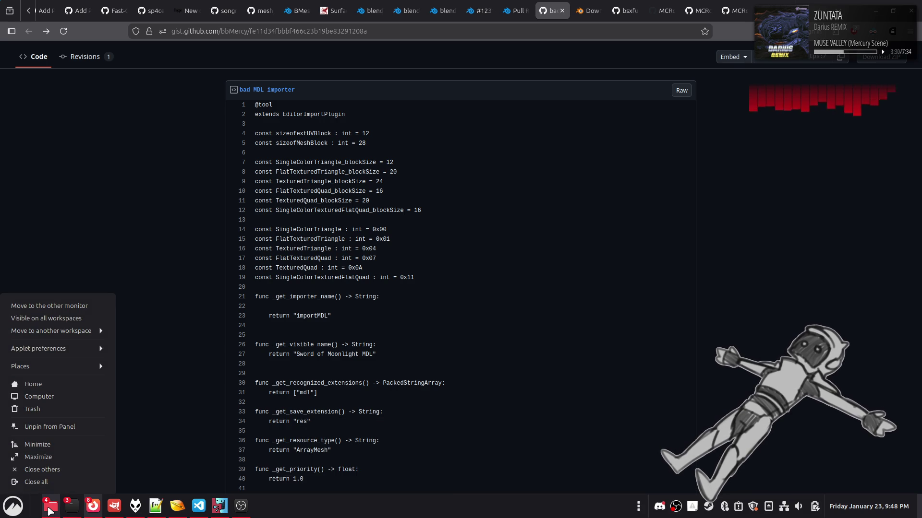
{"action": "left_click", "coordinate": [93, 382]}
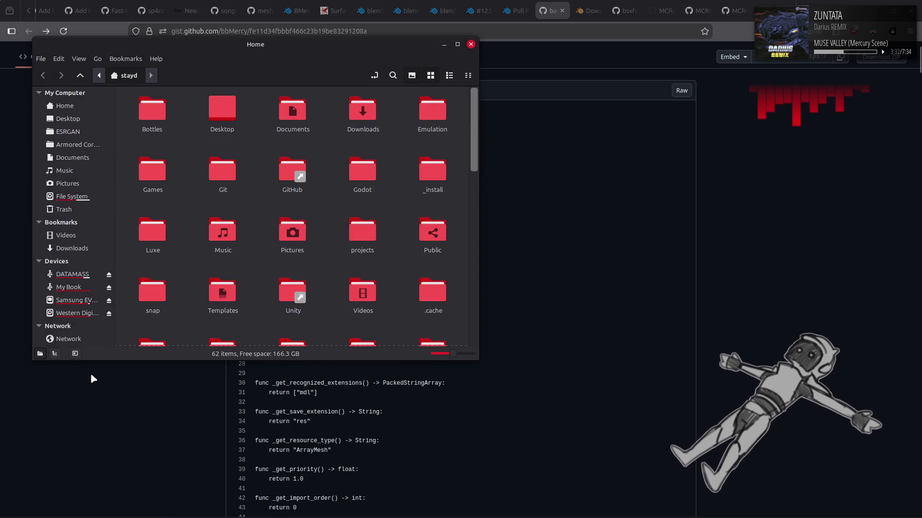
{"action": "double_click", "coordinate": [364, 169]}
{"action": "double_click", "coordinate": [184, 106]}
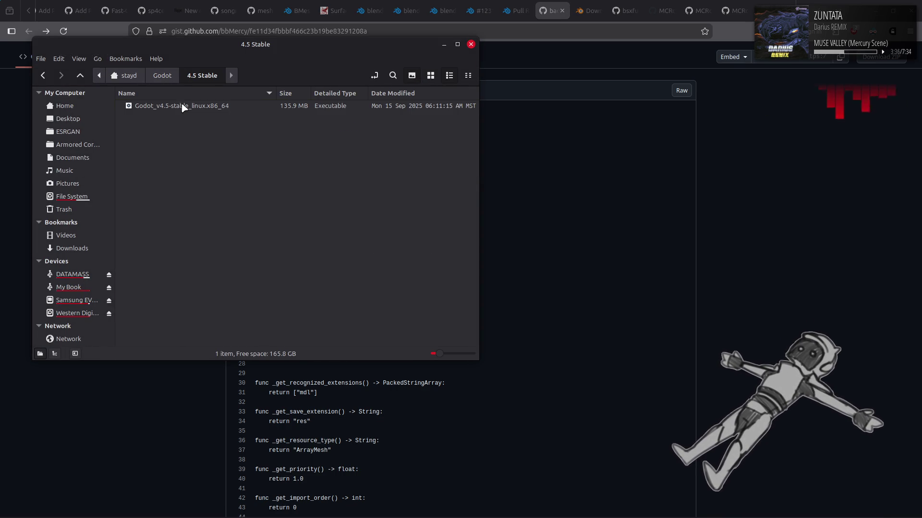
{"action": "double_click", "coordinate": [184, 105]}
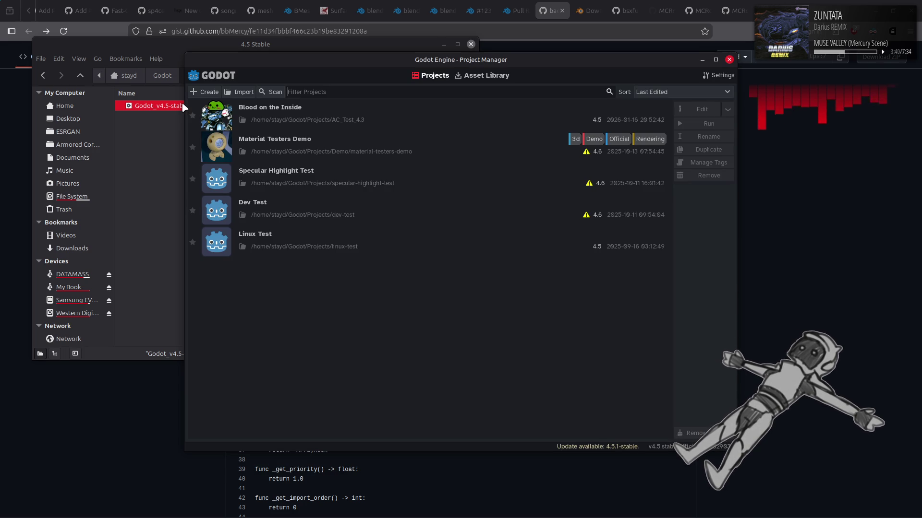
{"action": "left_click", "coordinate": [452, 217]}
{"action": "left_click", "coordinate": [513, 123]}
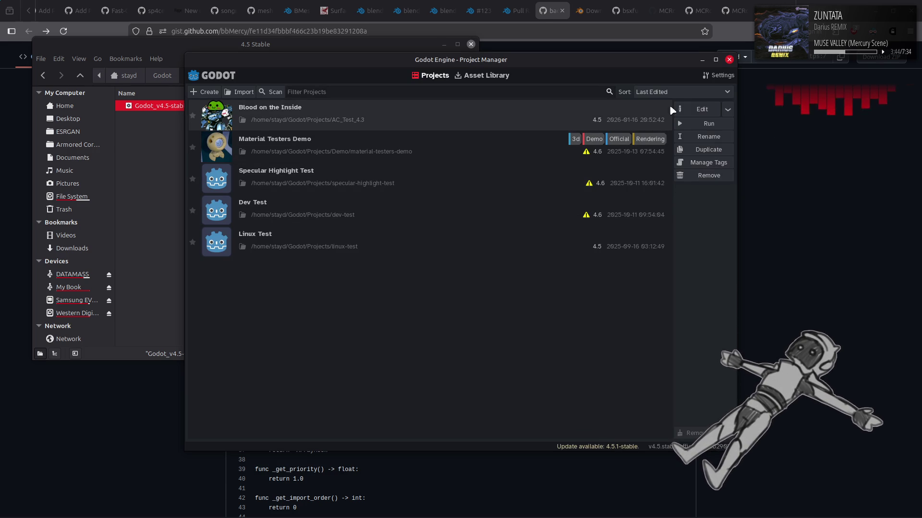
Step: Open Blood on the Inside for editing, loading garage_hangar.tscn and the comp_occlusion.gd script
{"action": "left_click", "coordinate": [695, 111]}
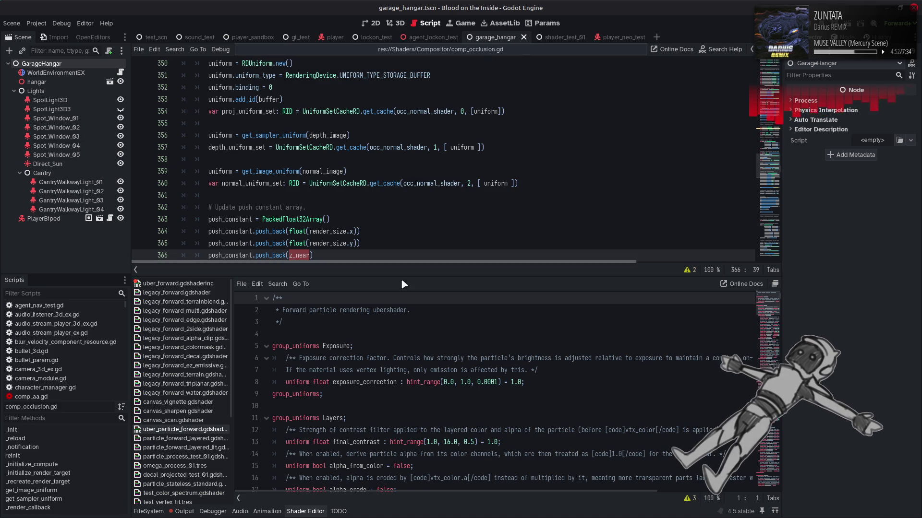
Step: Hide the Shader Editor, create res://mdl bingus.gd, and paste the 766-line MDL importer code
{"action": "left_click", "coordinate": [306, 511]}
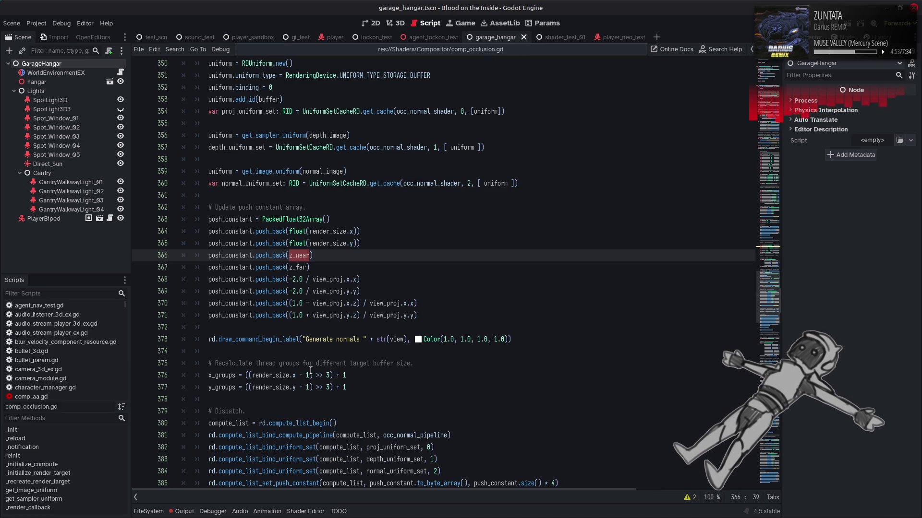
{"action": "left_click", "coordinate": [140, 49]}
{"action": "left_click", "coordinate": [152, 62]}
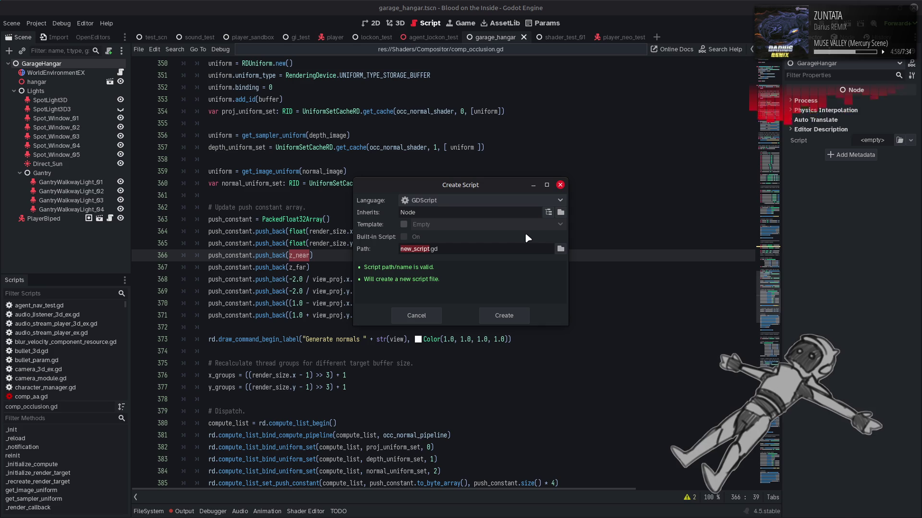
{"action": "left_click", "coordinate": [560, 249]}
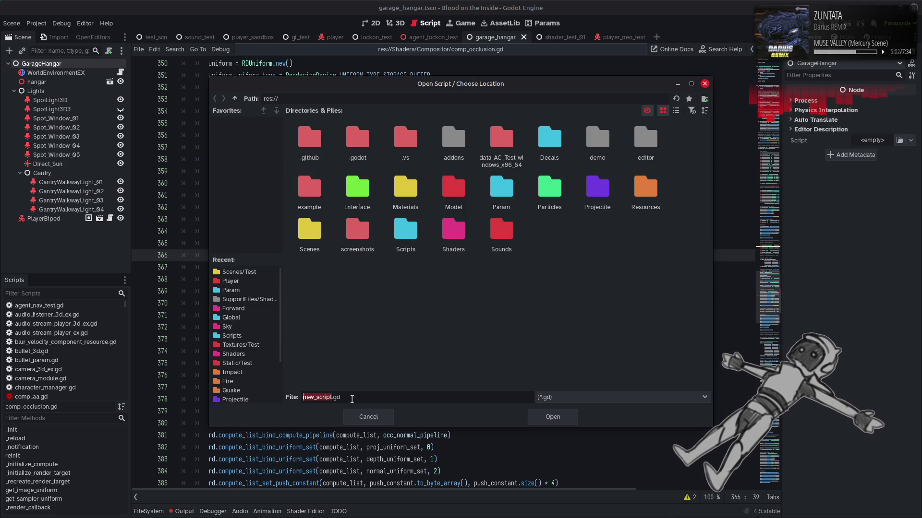
{"action": "type", "text": "mdl bingus"}
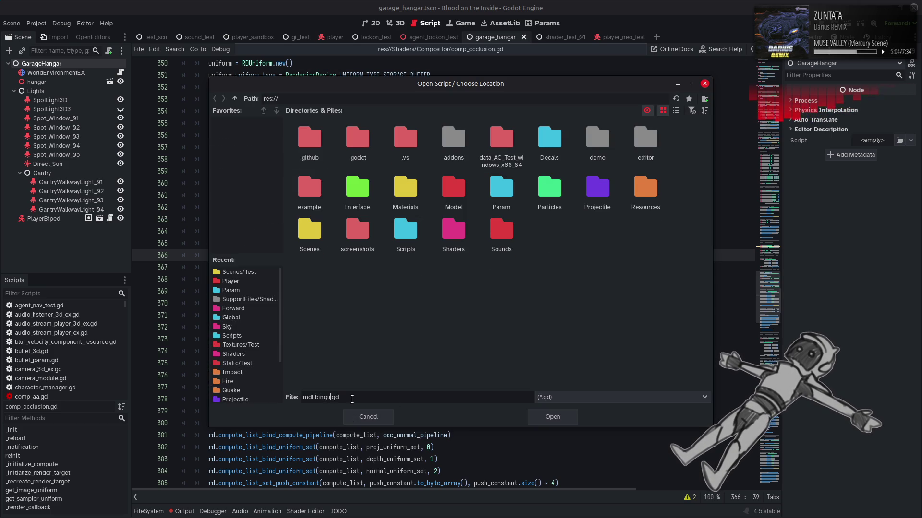
{"action": "left_click", "coordinate": [556, 418]}
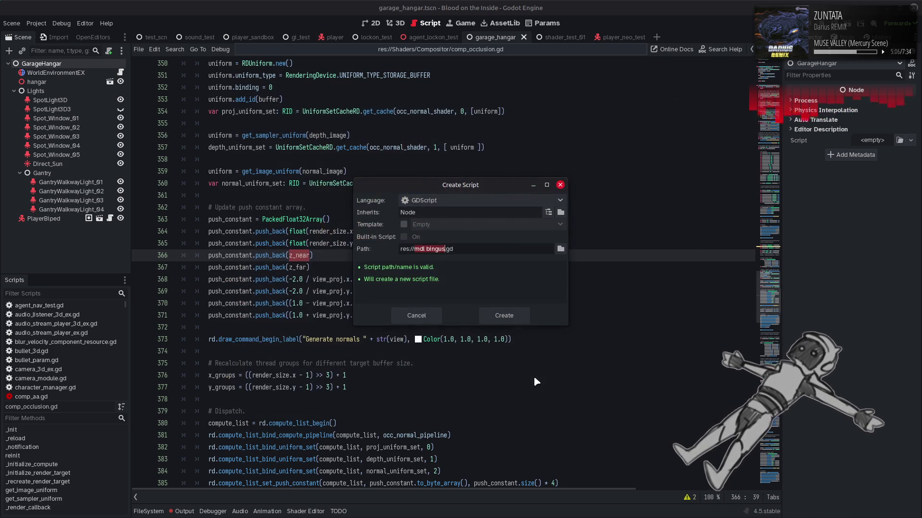
{"action": "left_click", "coordinate": [497, 322]}
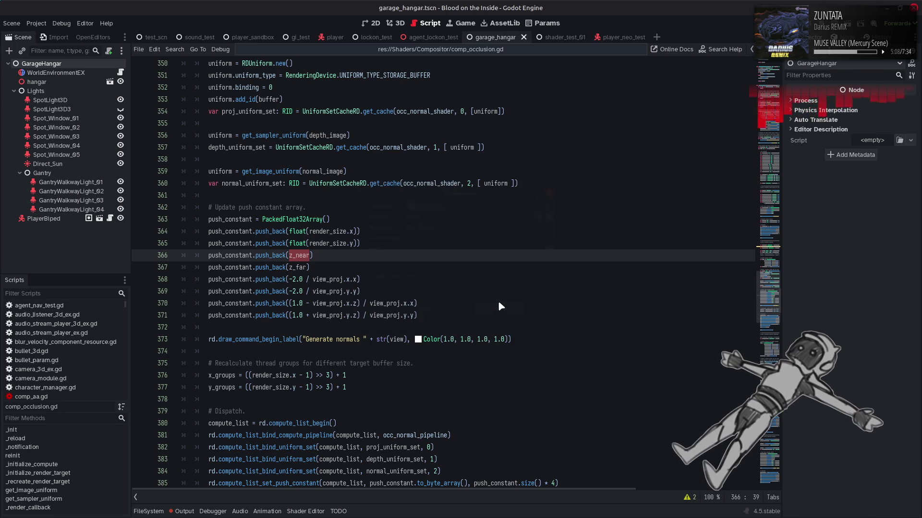
{"action": "key", "text": "ctrl+v"}
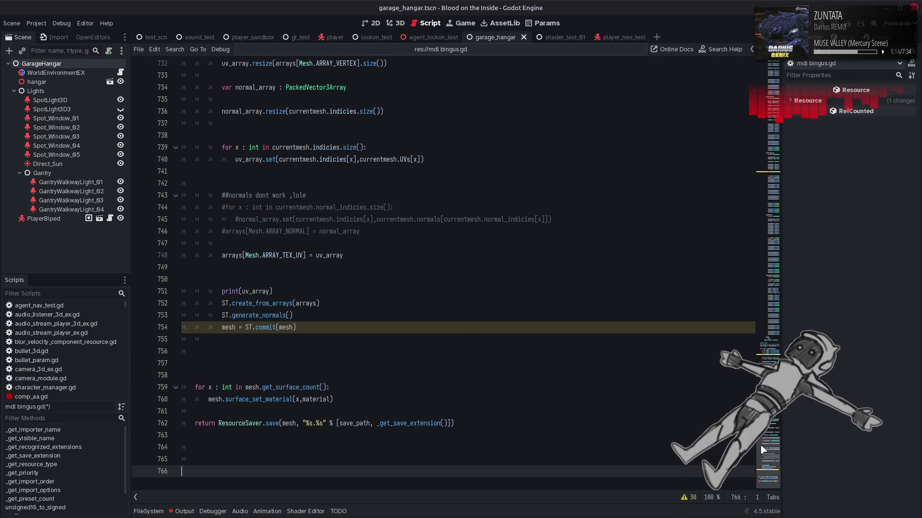
{"action": "scroll", "coordinate": [744, 112], "scroll_direction": "up", "scroll_amount": 20}
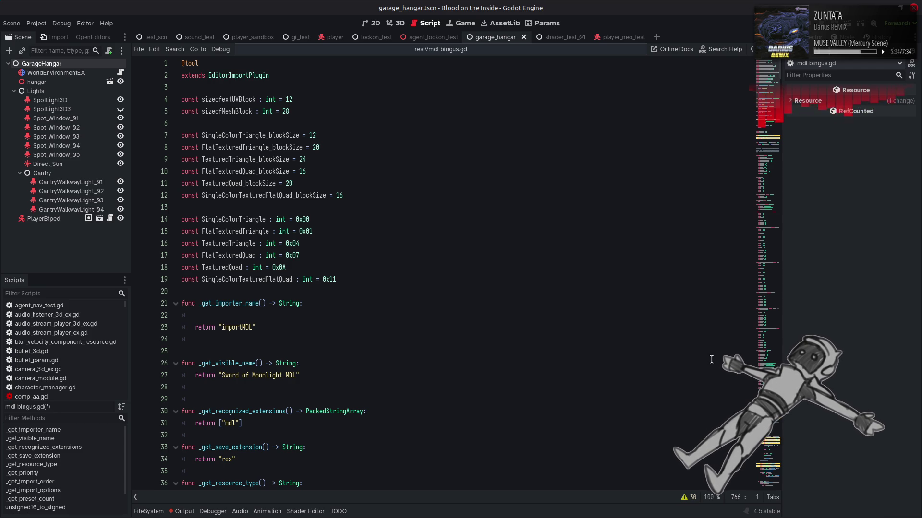
Step: Find the Line 754 UNASSIGNED_VARIABLE warning in the Output list and jump to mesh = ST.commit(mesh)
{"action": "left_click", "coordinate": [685, 498]}
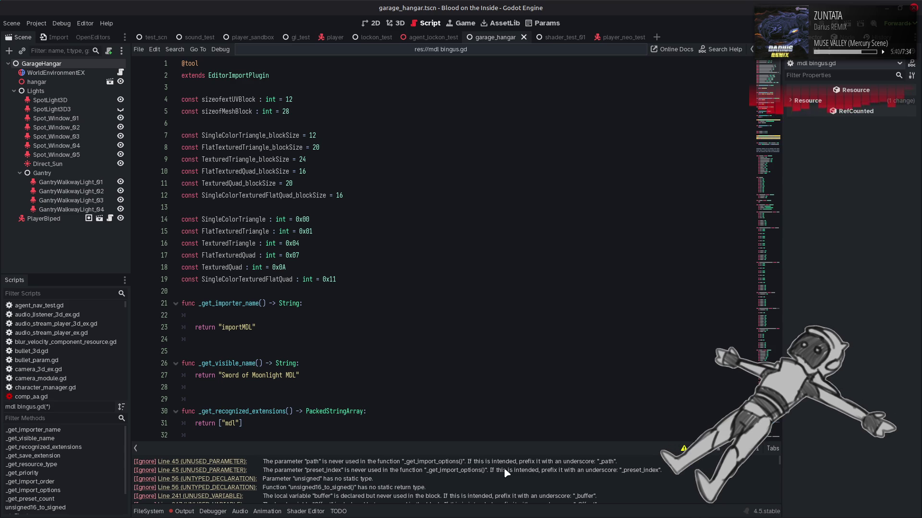
{"action": "scroll", "coordinate": [520, 473], "scroll_direction": "down", "scroll_amount": 3}
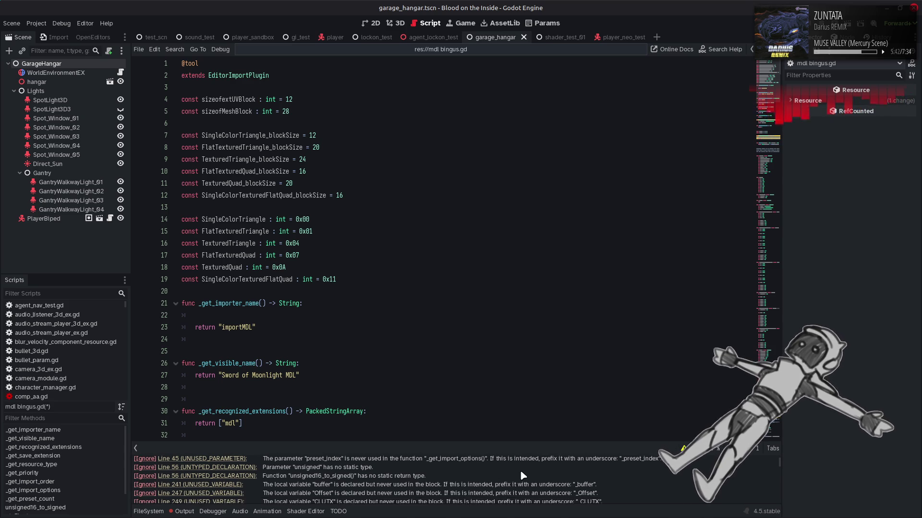
{"action": "scroll", "coordinate": [526, 475], "scroll_direction": "down", "scroll_amount": 1}
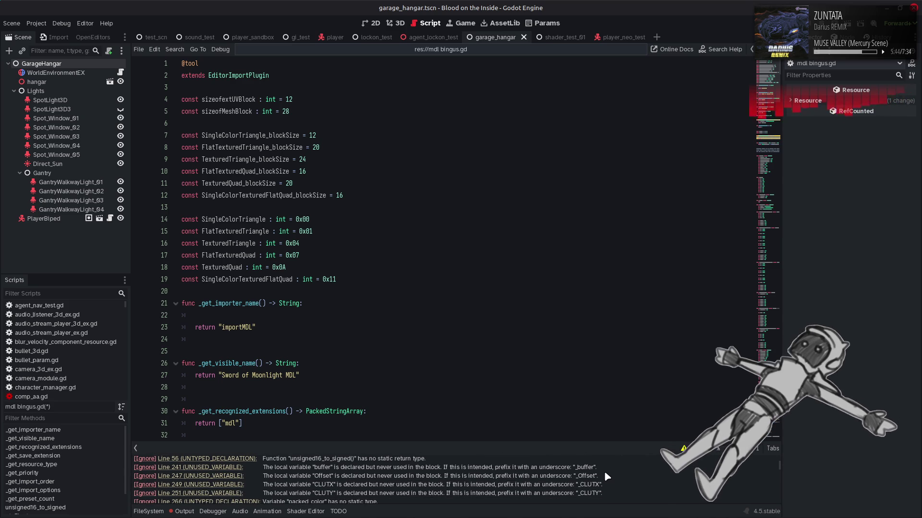
{"action": "scroll", "coordinate": [604, 471], "scroll_direction": "down", "scroll_amount": 2}
{"action": "scroll", "coordinate": [612, 471], "scroll_direction": "down", "scroll_amount": 5}
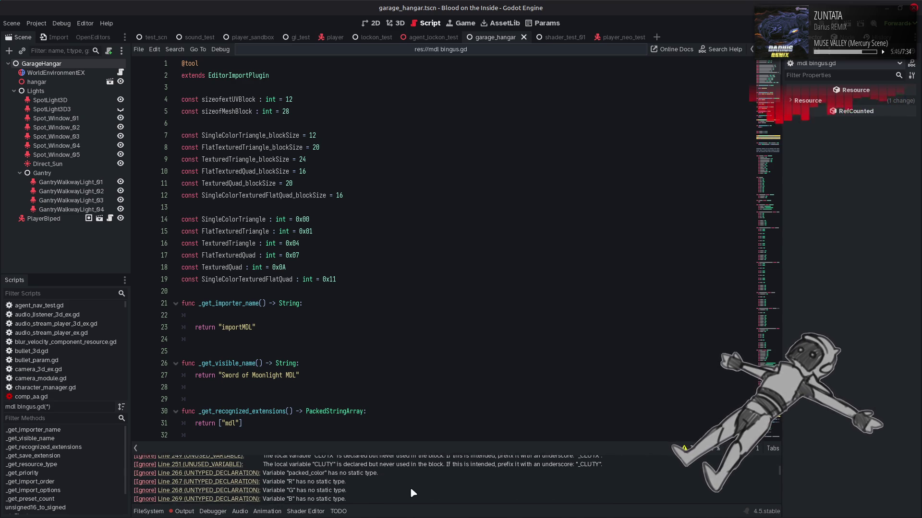
{"action": "scroll", "coordinate": [441, 488], "scroll_direction": "down", "scroll_amount": 3}
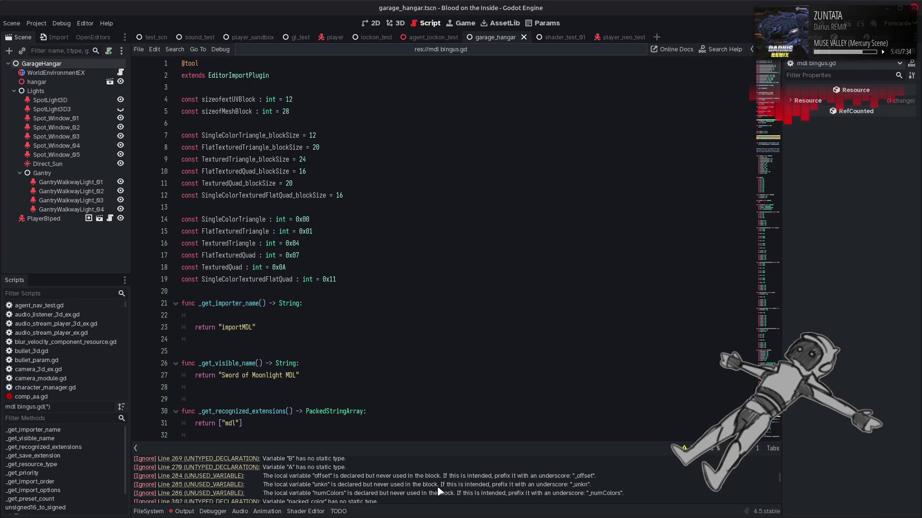
{"action": "scroll", "coordinate": [412, 483], "scroll_direction": "down", "scroll_amount": 2}
{"action": "scroll", "coordinate": [410, 475], "scroll_direction": "down", "scroll_amount": 3}
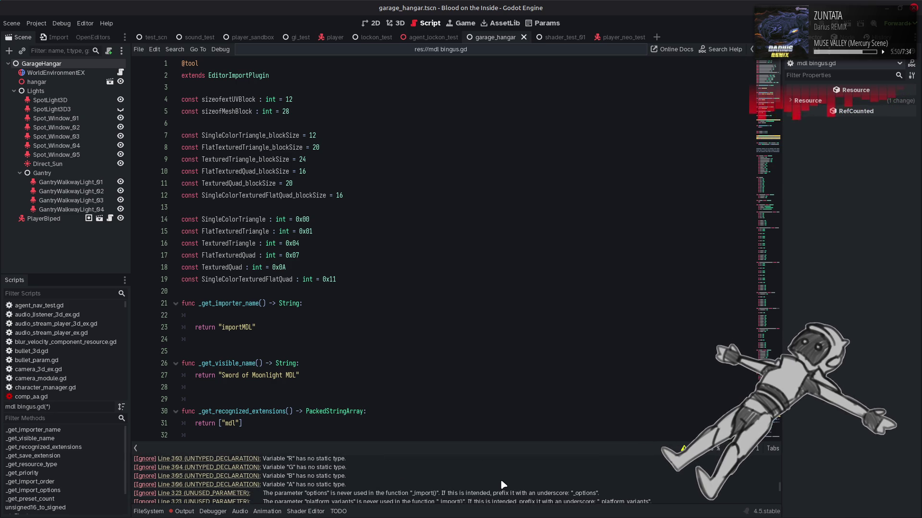
{"action": "scroll", "coordinate": [502, 482], "scroll_direction": "down", "scroll_amount": 4}
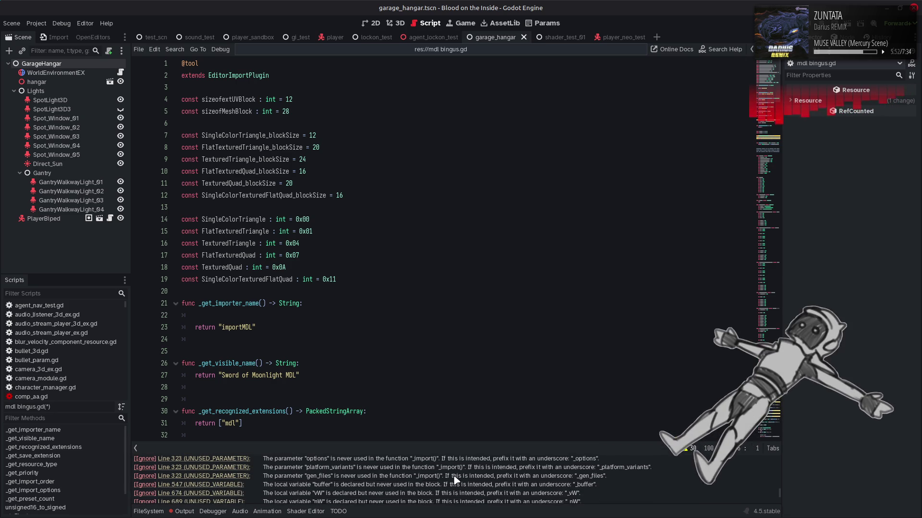
{"action": "scroll", "coordinate": [457, 480], "scroll_direction": "down", "scroll_amount": 4}
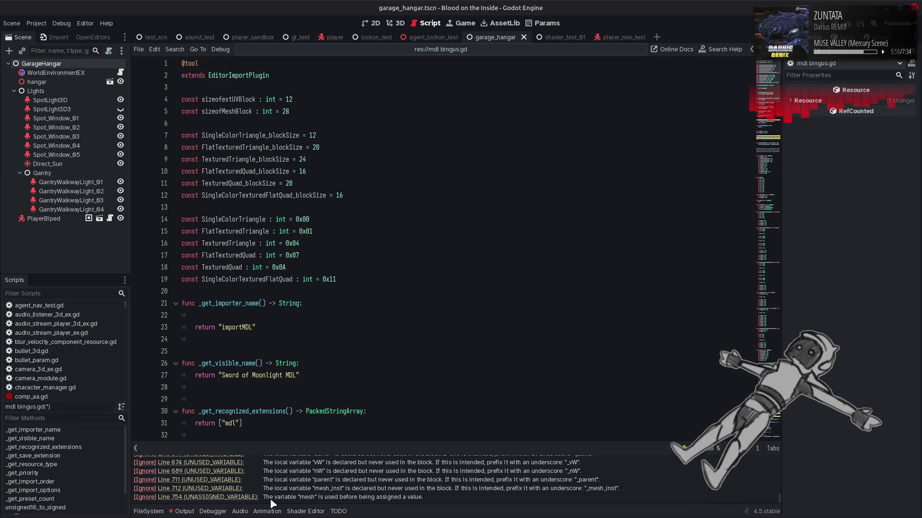
{"action": "left_click_drag", "start_coordinate": [283, 498], "coordinate": [439, 498]}
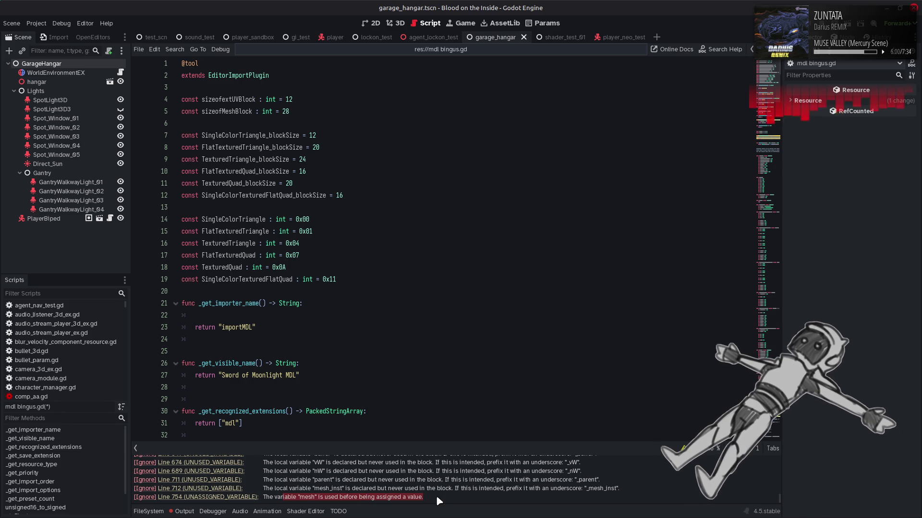
{"action": "left_click", "coordinate": [250, 497]}
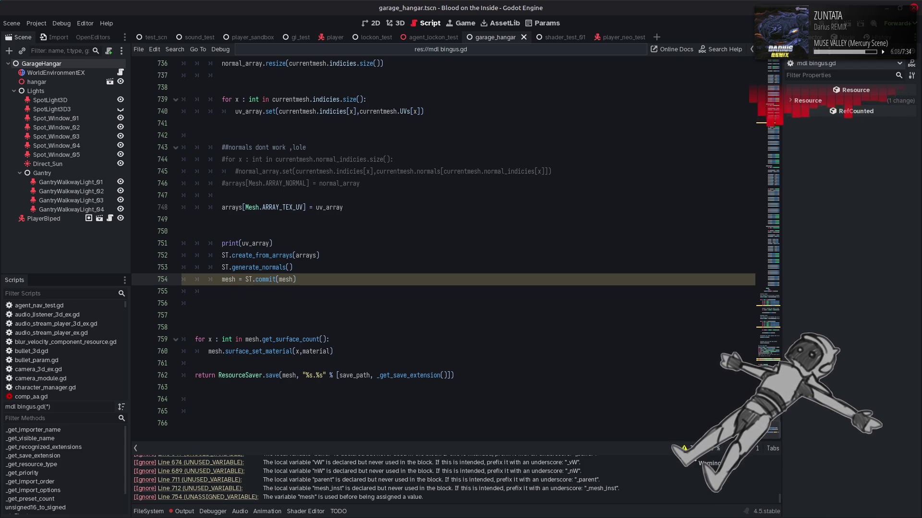
Step: Collapse the Output panel and read the tooltips for mesh, commit and ST on line 754
{"action": "left_click", "coordinate": [684, 448]}
{"action": "mouse_move", "coordinate": [227, 328]}
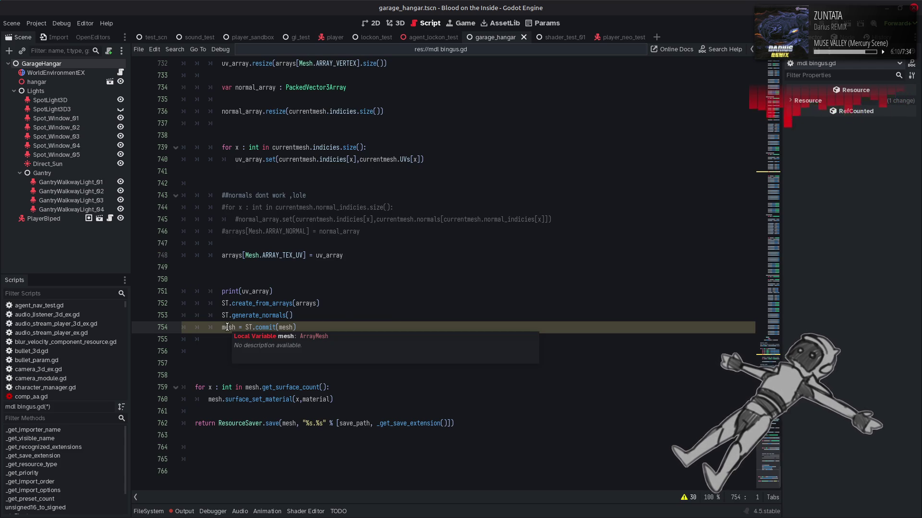
{"action": "mouse_move", "coordinate": [265, 328]}
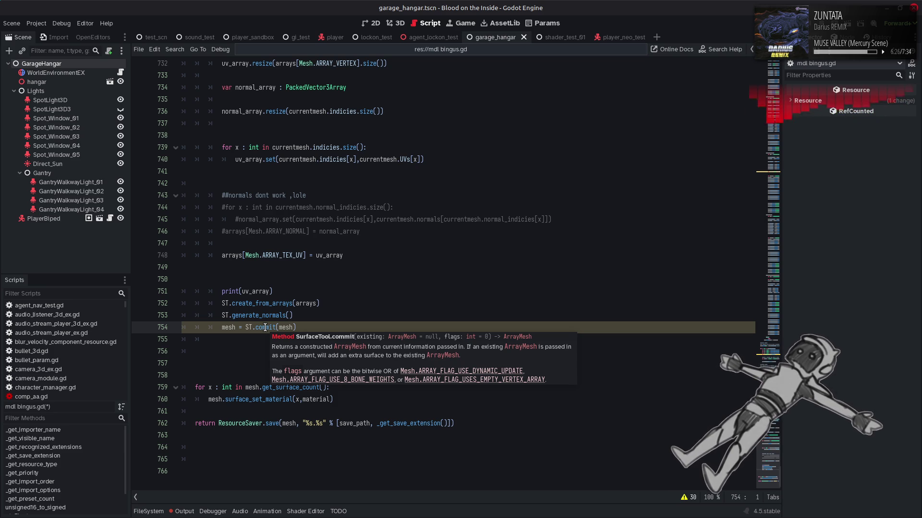
{"action": "double_click", "coordinate": [265, 327]}
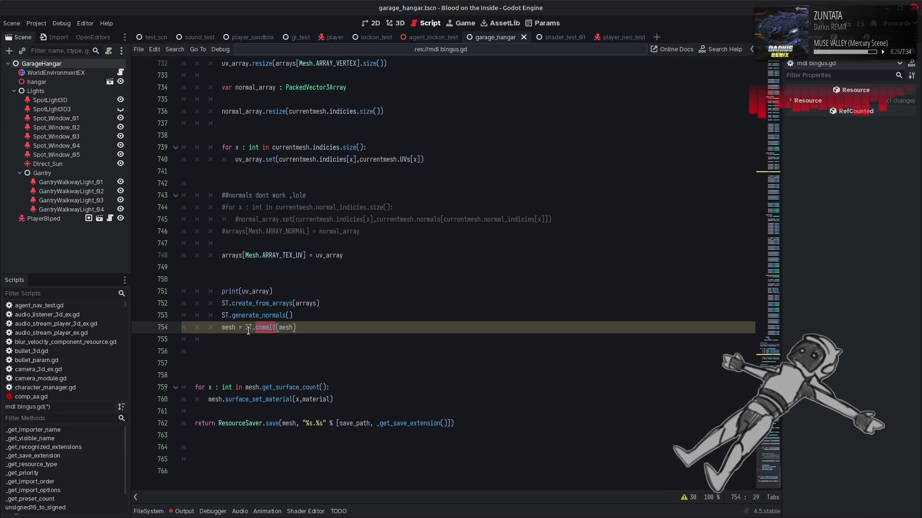
{"action": "mouse_move", "coordinate": [248, 330]}
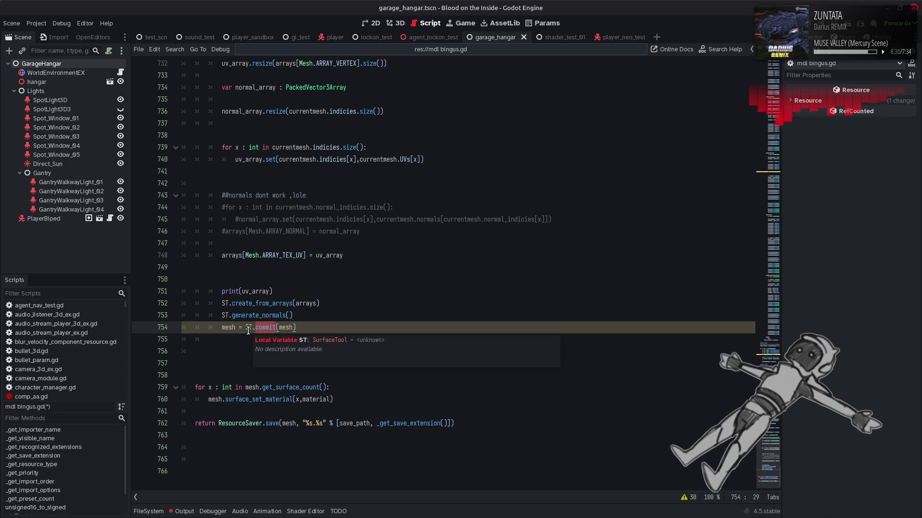
{"action": "left_click", "coordinate": [336, 343]}
{"action": "scroll", "coordinate": [361, 253], "scroll_direction": "down", "scroll_amount": 3}
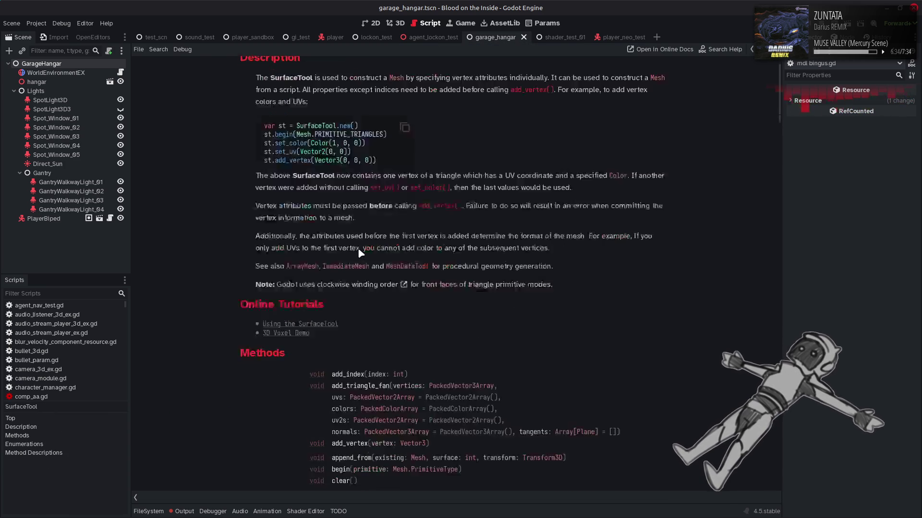
{"action": "scroll", "coordinate": [361, 253], "scroll_direction": "down", "scroll_amount": 4}
{"action": "left_click", "coordinate": [348, 277]}
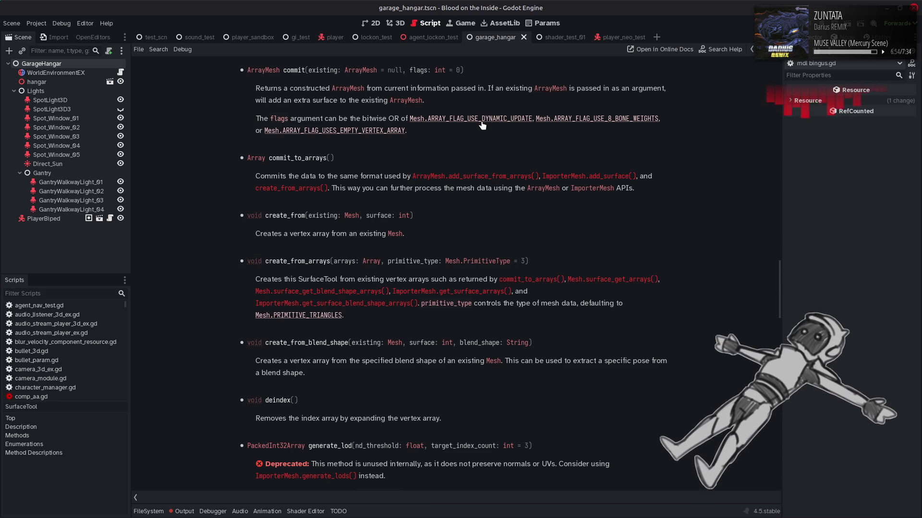
{"action": "key", "text": "alt+Left"}
{"action": "left_click", "coordinate": [286, 327]}
Step: Highlight every use of mesh and scroll up to its ArrayMesh declaration on line 715
{"action": "double_click", "coordinate": [287, 327]}
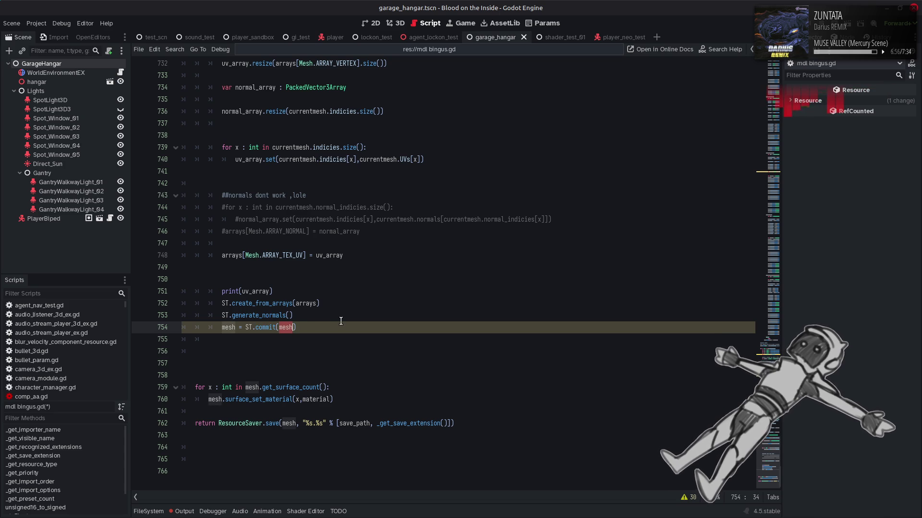
{"action": "scroll", "coordinate": [365, 322], "scroll_direction": "up", "scroll_amount": 7}
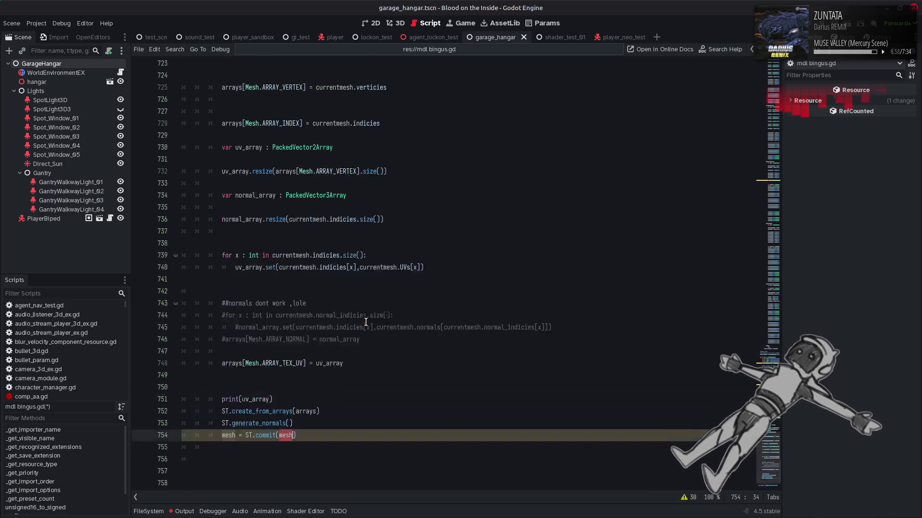
{"action": "scroll", "coordinate": [653, 365], "scroll_direction": "up", "scroll_amount": 1}
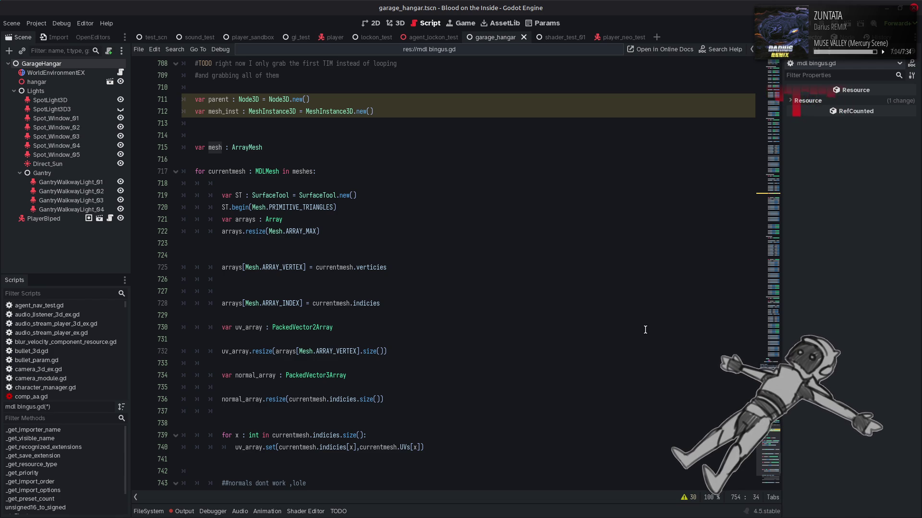
{"action": "scroll", "coordinate": [498, 277], "scroll_direction": "down", "scroll_amount": 6}
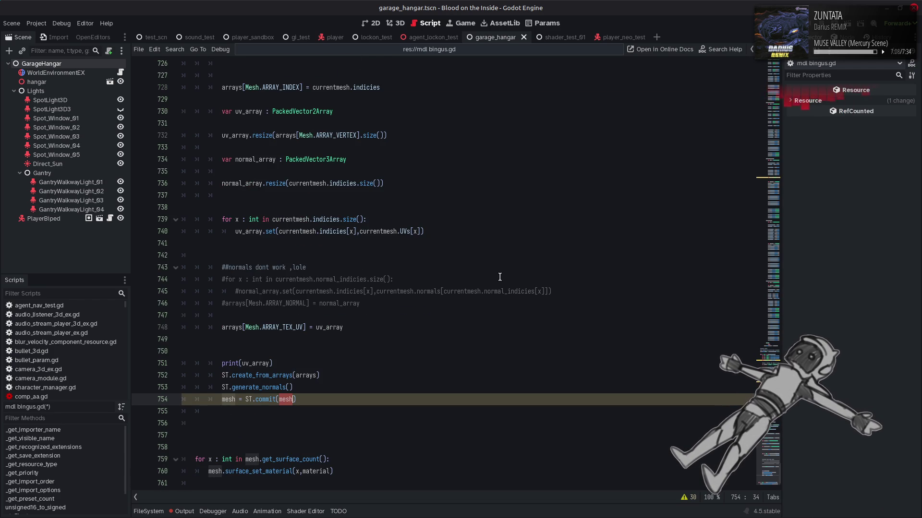
{"action": "scroll", "coordinate": [224, 322], "scroll_direction": "up", "scroll_amount": 5}
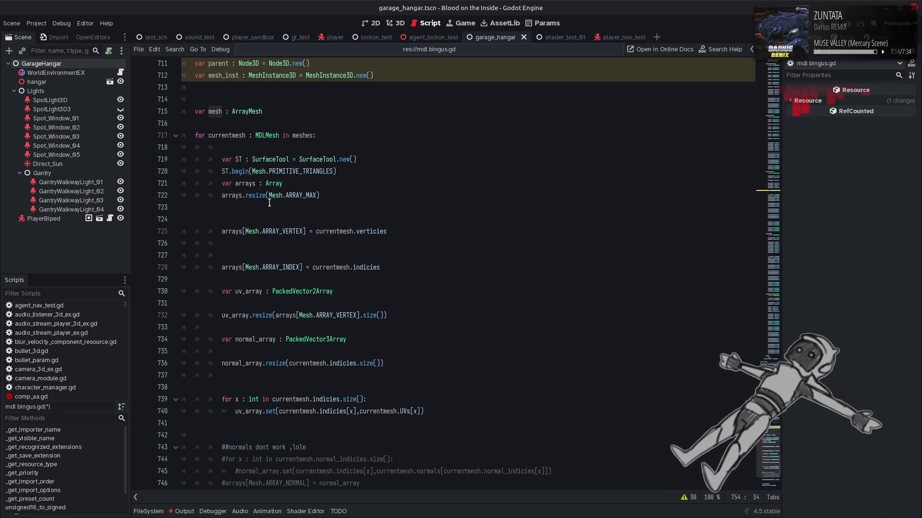
{"action": "mouse_move", "coordinate": [253, 112]}
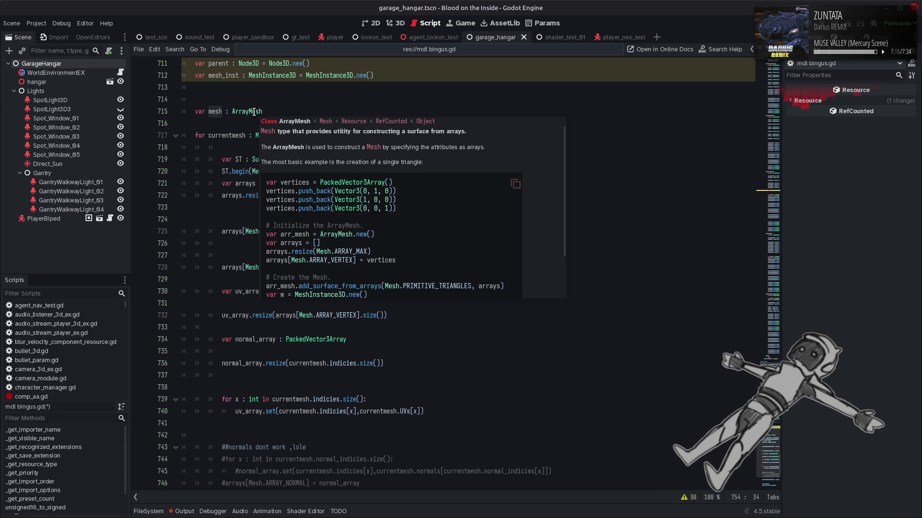
Step: Rewrite line 715 as var mesh := ArrayMesh.new()
{"action": "left_click", "coordinate": [303, 113]}
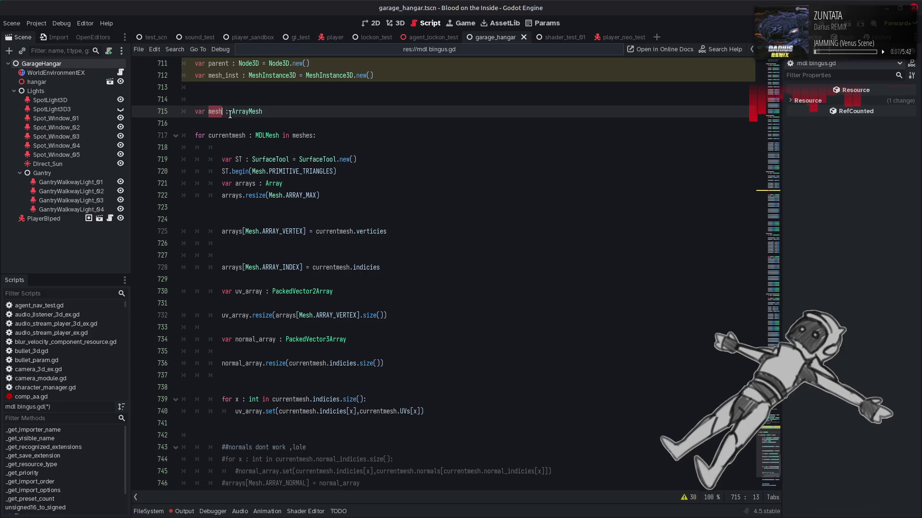
{"action": "type", "text": " ="}
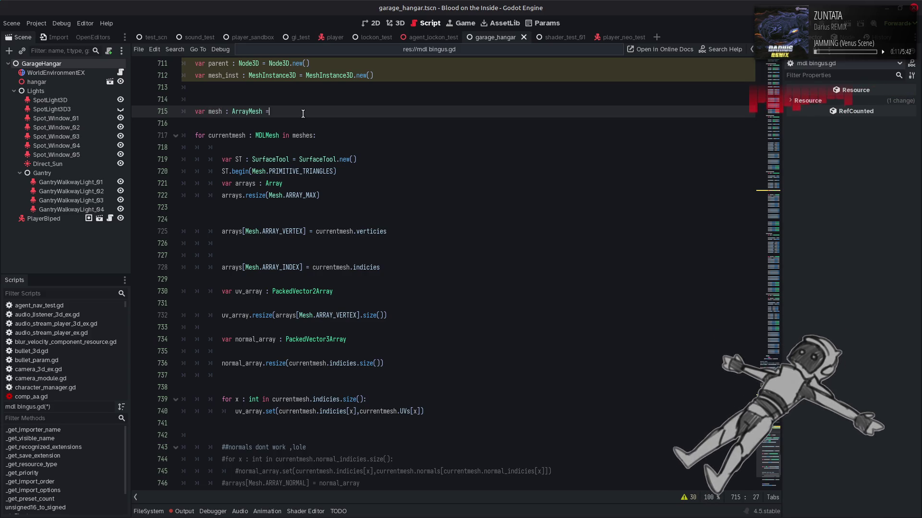
{"action": "key", "text": "ctrl+Left"}
{"action": "key", "text": "Left"}
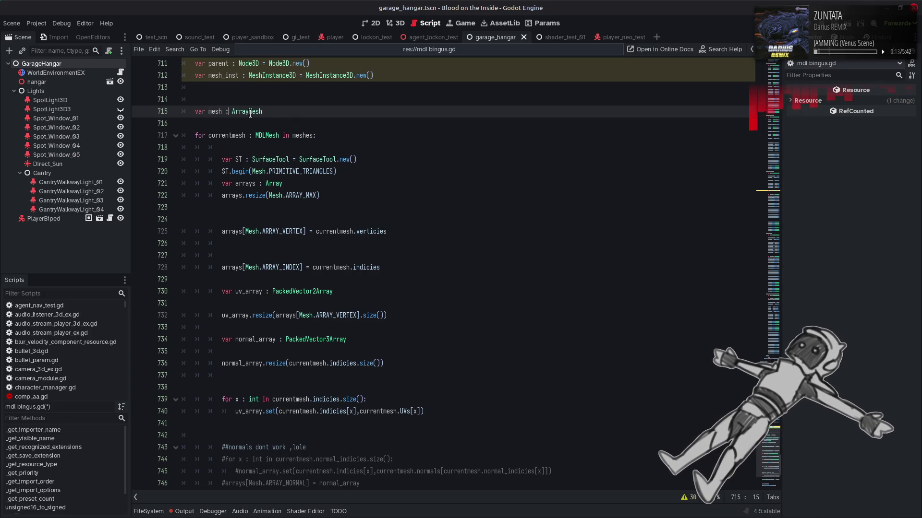
{"action": "type", "text": "="}
{"action": "key", "text": "End"}
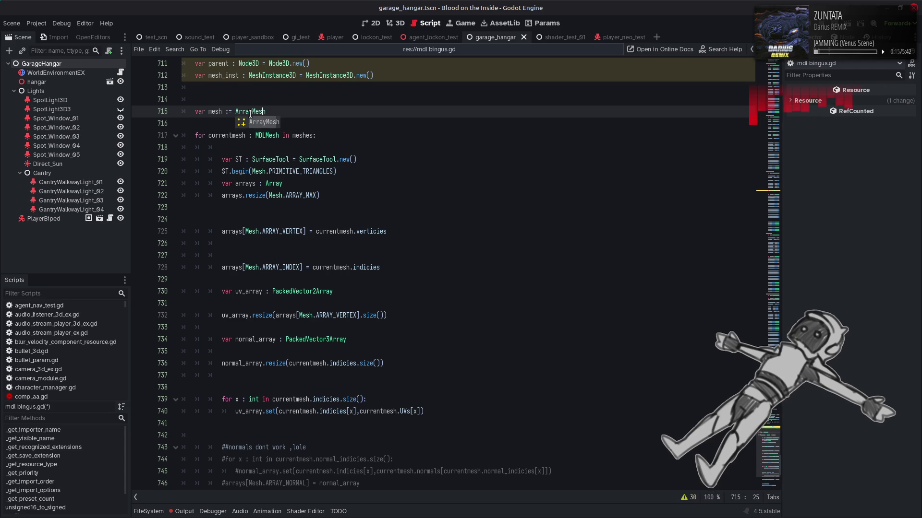
{"action": "type", "text": ".new()"}
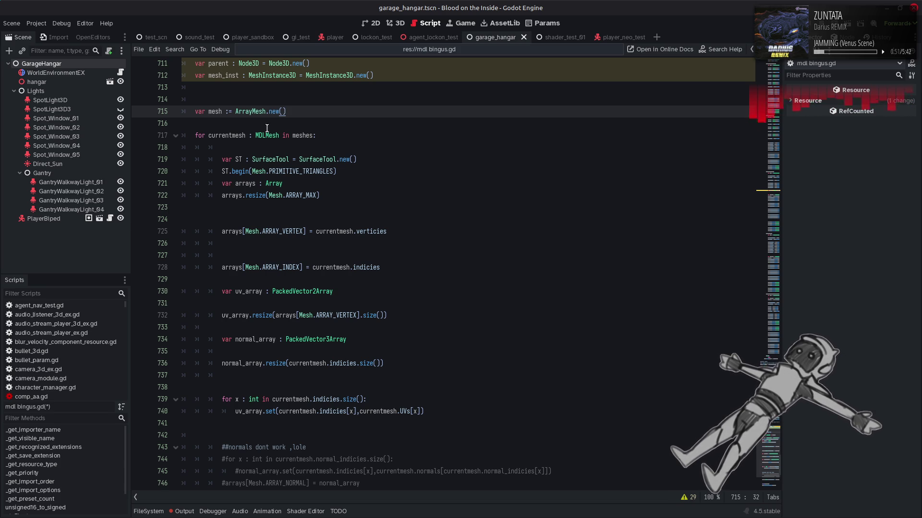
{"action": "double_click", "coordinate": [257, 111]}
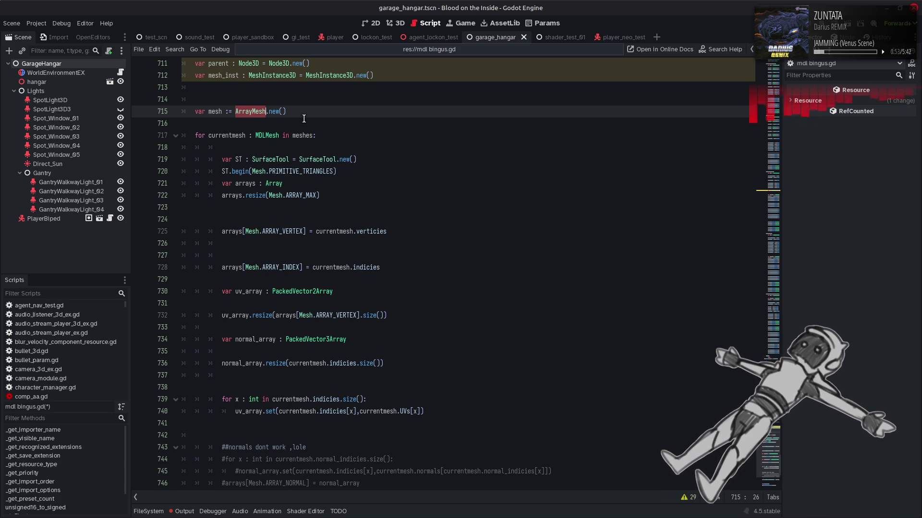
{"action": "scroll", "coordinate": [323, 210], "scroll_direction": "down", "scroll_amount": 7}
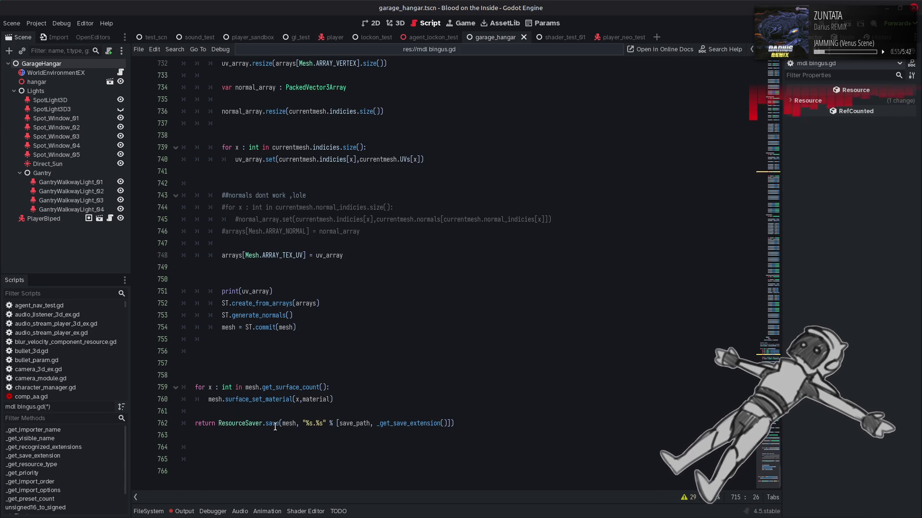
{"action": "double_click", "coordinate": [259, 327]}
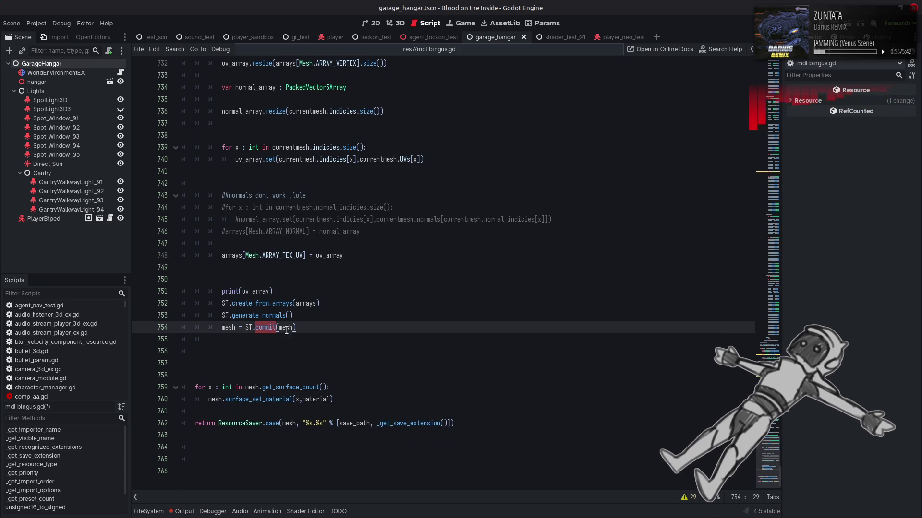
{"action": "left_click", "coordinate": [340, 329]}
{"action": "double_click", "coordinate": [282, 328]}
{"action": "left_click", "coordinate": [362, 329]}
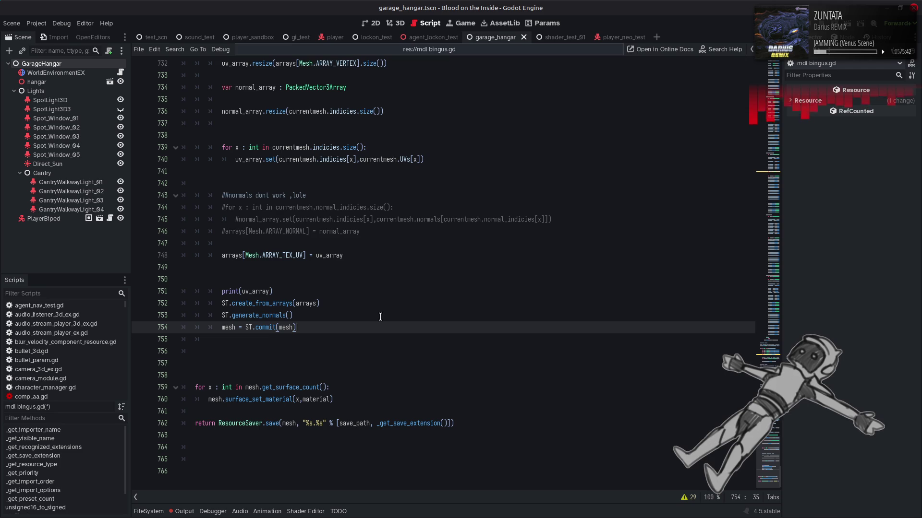
{"action": "scroll", "coordinate": [384, 315], "scroll_direction": "up", "scroll_amount": 3}
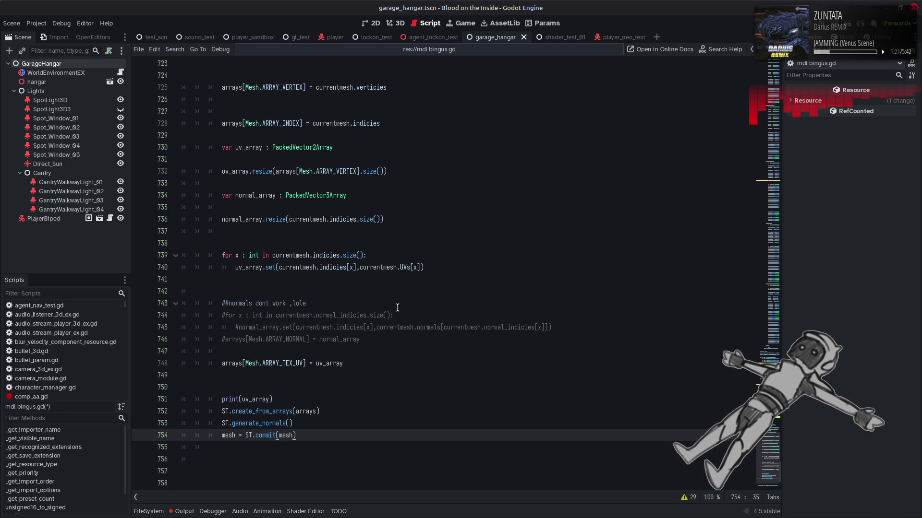
{"action": "left_click", "coordinate": [247, 266]}
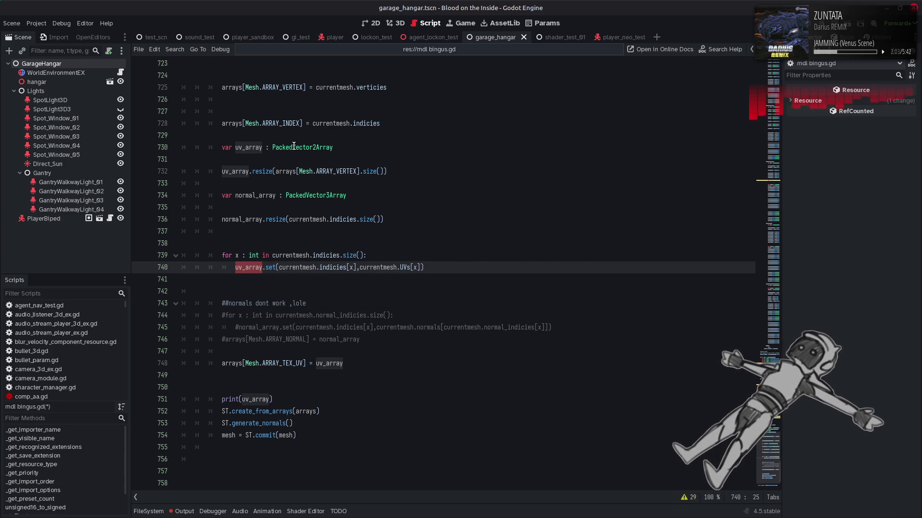
{"action": "mouse_move", "coordinate": [293, 146]}
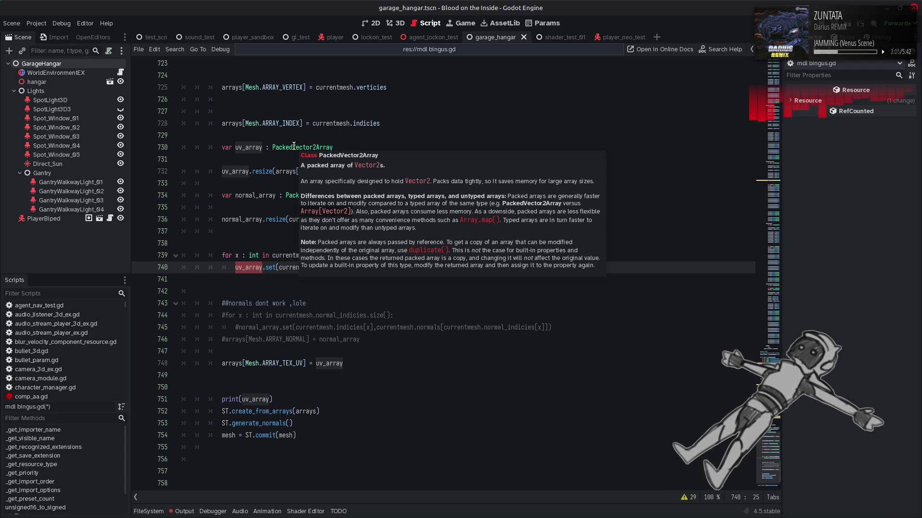
{"action": "double_click", "coordinate": [294, 147]}
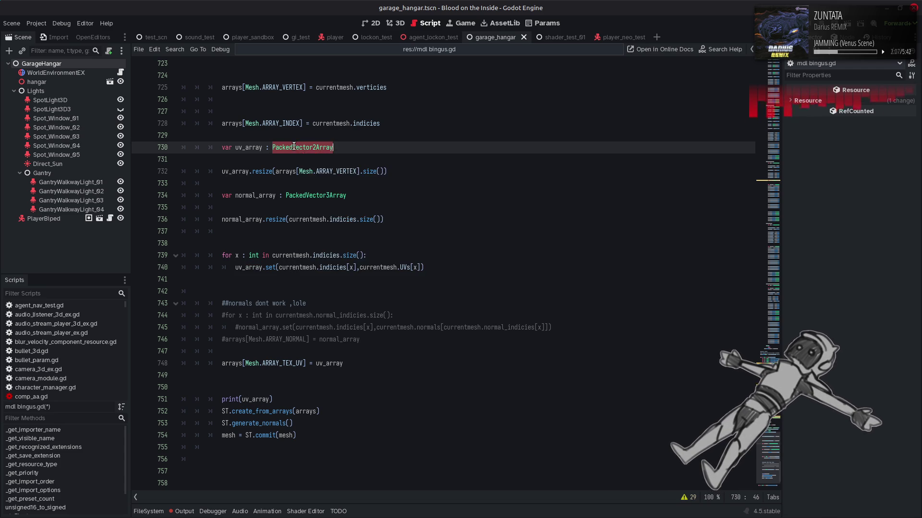
{"action": "right_click", "coordinate": [294, 147]}
{"action": "left_click", "coordinate": [359, 283]}
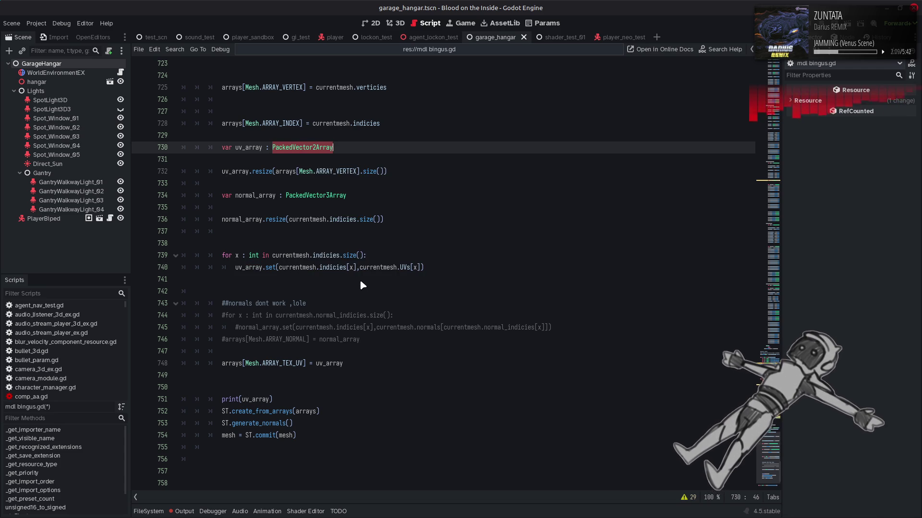
{"action": "scroll", "coordinate": [422, 257], "scroll_direction": "down", "scroll_amount": 10}
{"action": "scroll", "coordinate": [532, 295], "scroll_direction": "down", "scroll_amount": 5}
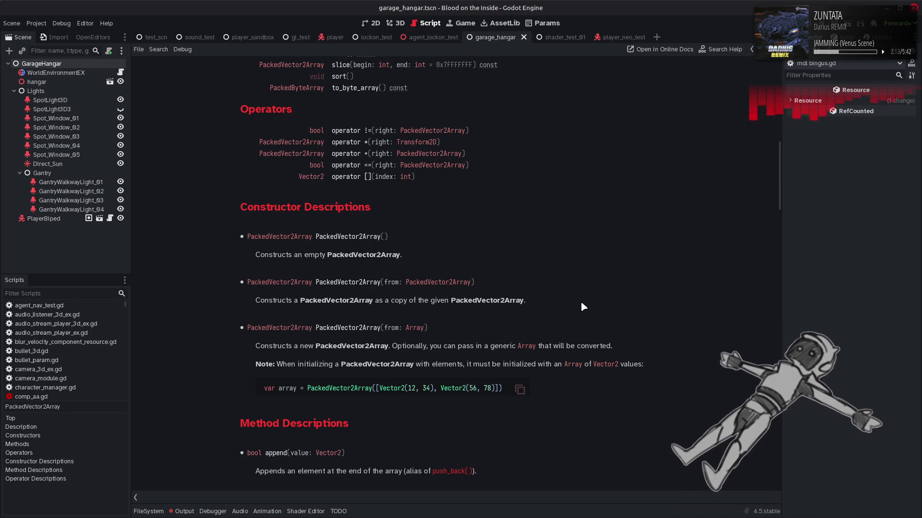
{"action": "scroll", "coordinate": [581, 300], "scroll_direction": "down", "scroll_amount": 15}
{"action": "scroll", "coordinate": [585, 304], "scroll_direction": "down", "scroll_amount": 10}
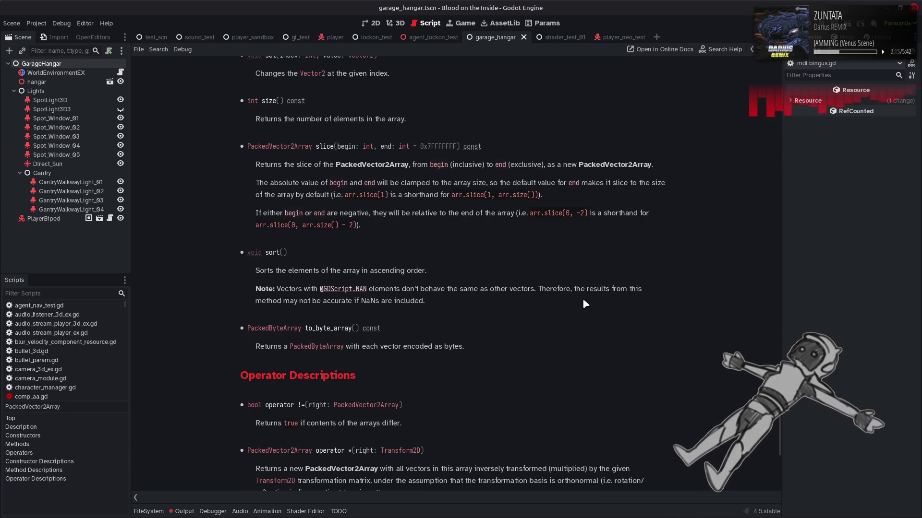
{"action": "scroll", "coordinate": [585, 304], "scroll_direction": "down", "scroll_amount": 5}
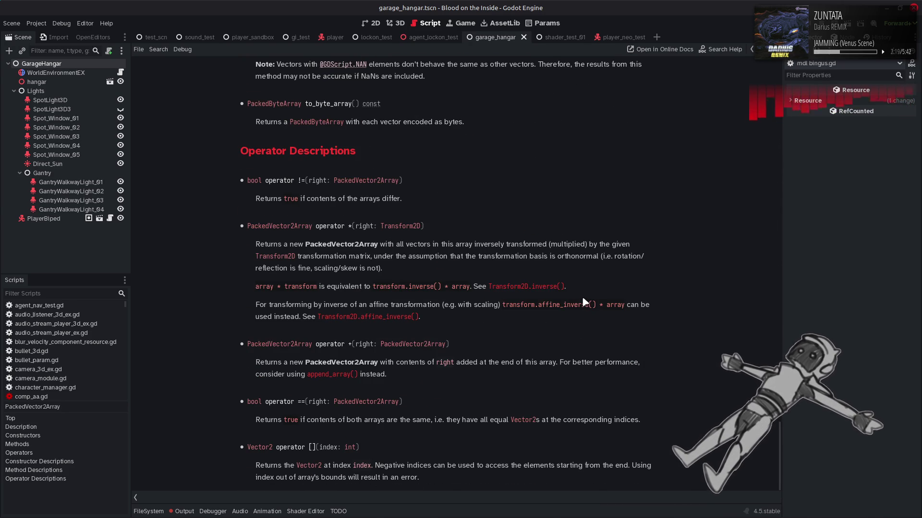
{"action": "scroll", "coordinate": [585, 303], "scroll_direction": "up", "scroll_amount": 20}
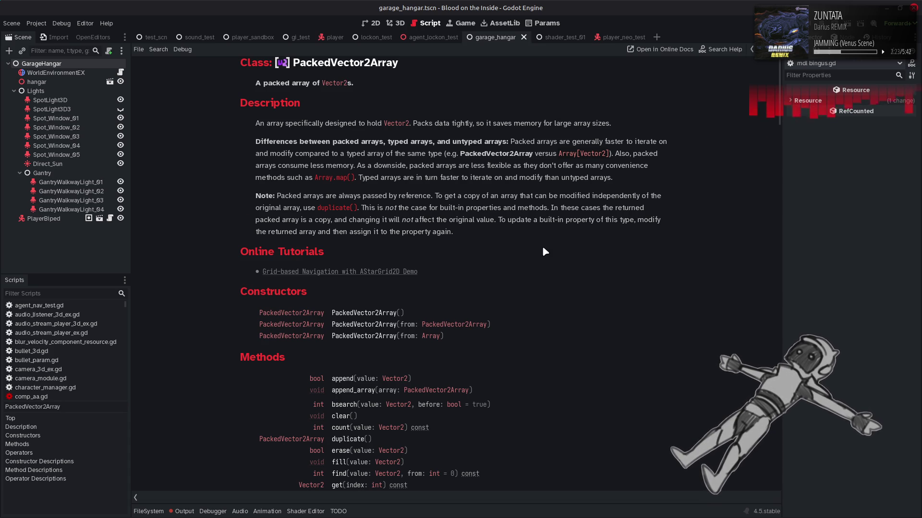
{"action": "scroll", "coordinate": [551, 249], "scroll_direction": "down", "scroll_amount": 5}
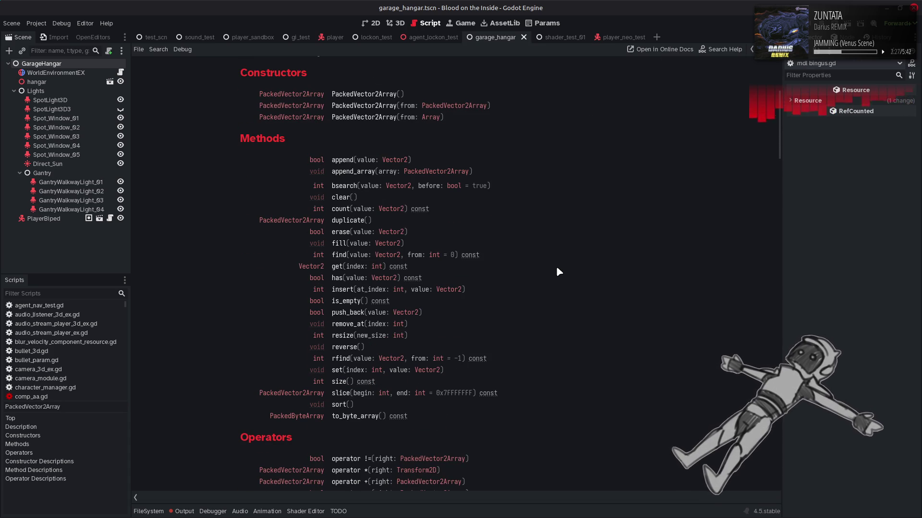
{"action": "scroll", "coordinate": [557, 267], "scroll_direction": "down", "scroll_amount": 7}
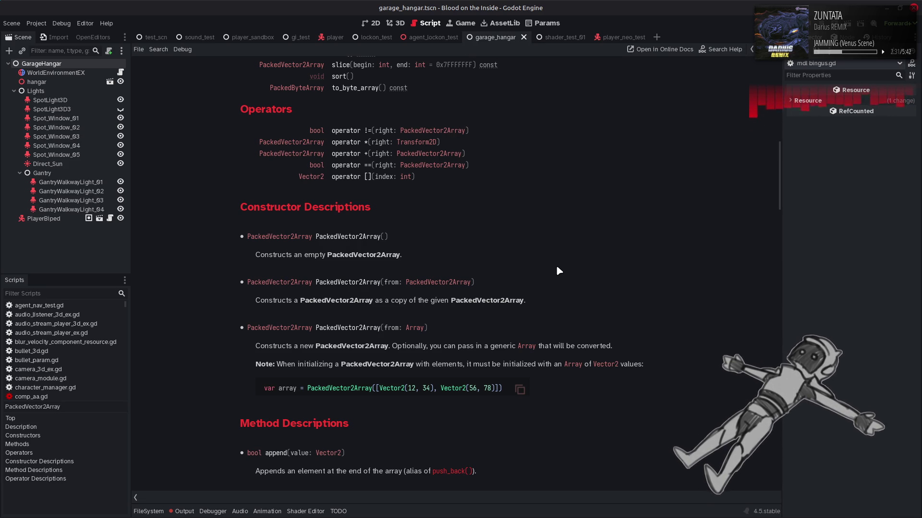
{"action": "key", "text": "alt+Left"}
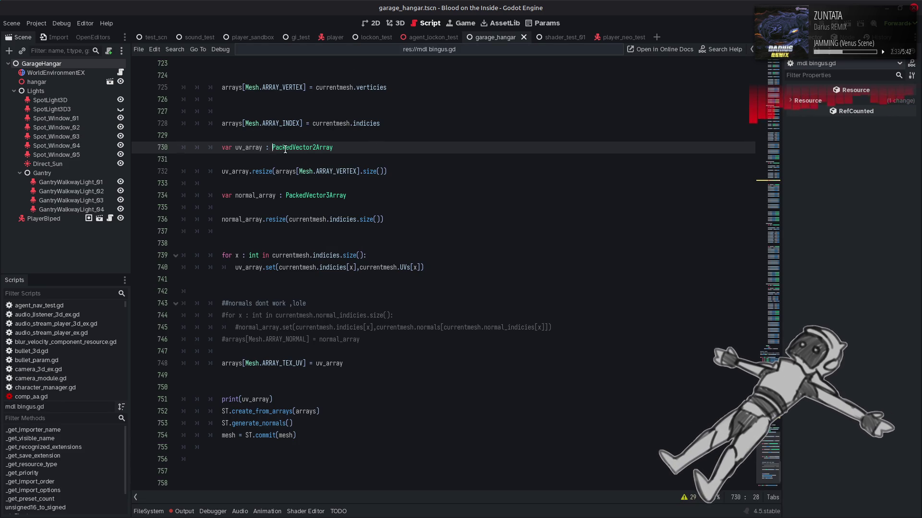
Step: Change line 730 to uv_array := PackedVector2Array(), correcting the .new() and [] attempts
{"action": "left_click", "coordinate": [298, 149]}
{"action": "type", "text": "="}
{"action": "key", "text": "End"}
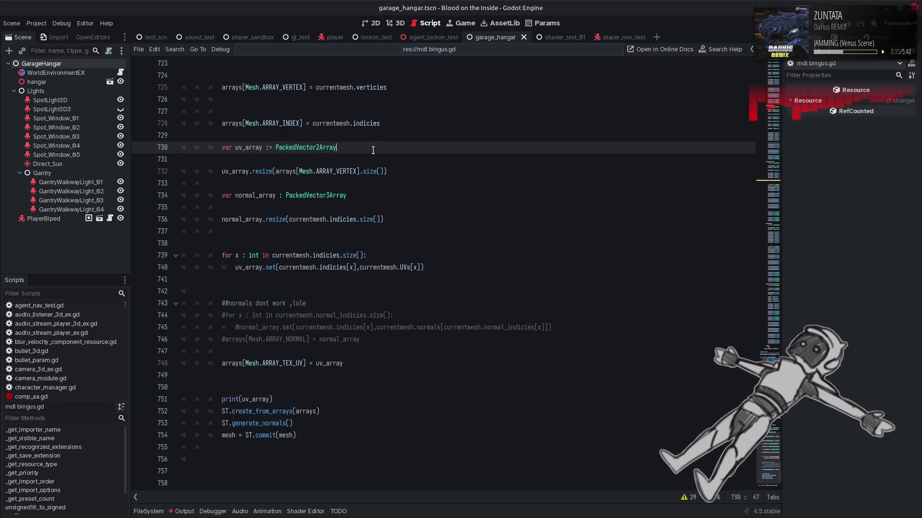
{"action": "type", "text": ".new()"}
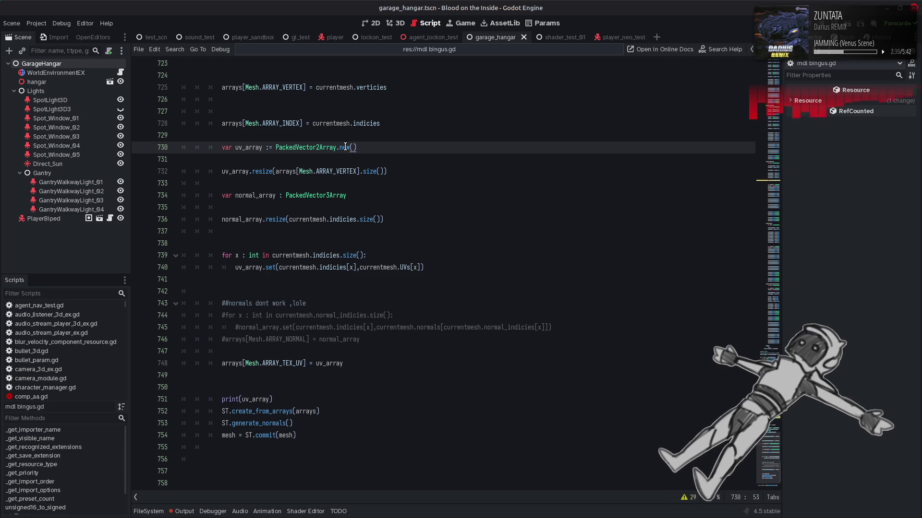
{"action": "mouse_move", "coordinate": [291, 147]}
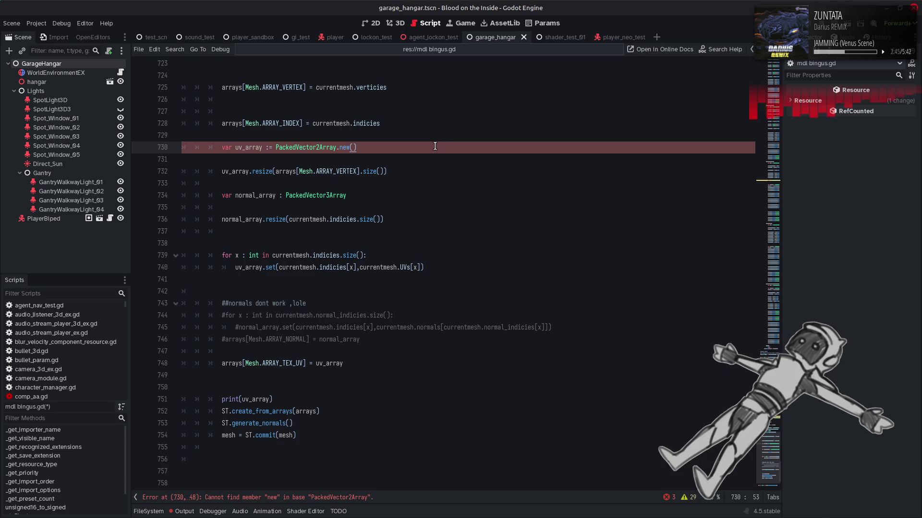
{"action": "left_click_drag", "start_coordinate": [337, 147], "coordinate": [378, 147]}
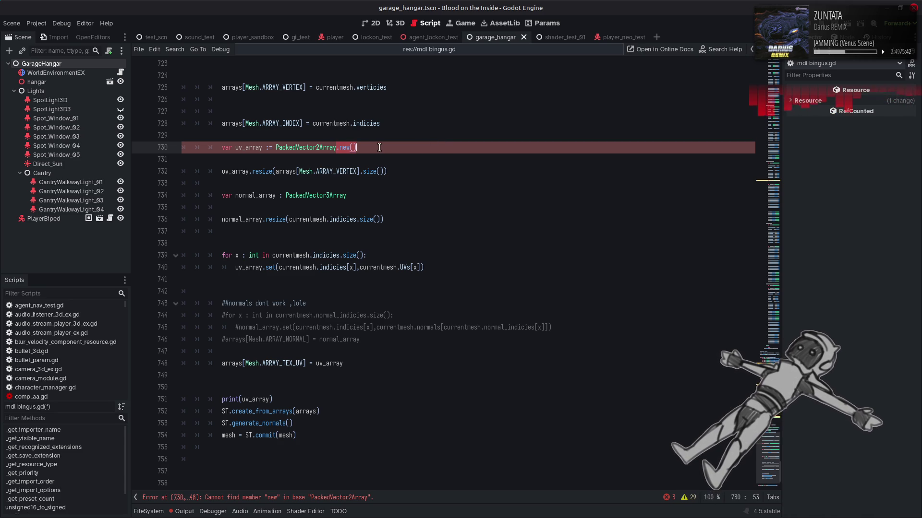
{"action": "type", "text": "["}
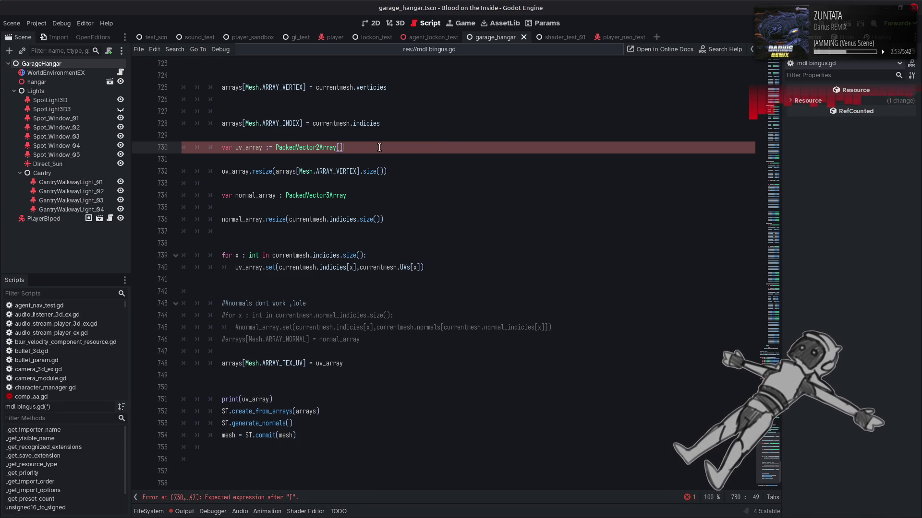
{"action": "key", "text": "BackSpace"}
{"action": "type", "text": "("}
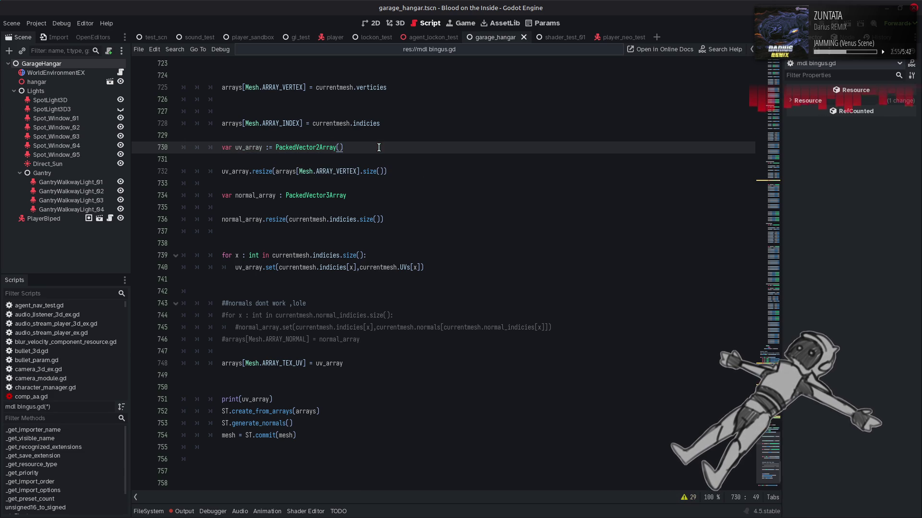
{"action": "left_click_drag", "start_coordinate": [275, 147], "coordinate": [390, 150]}
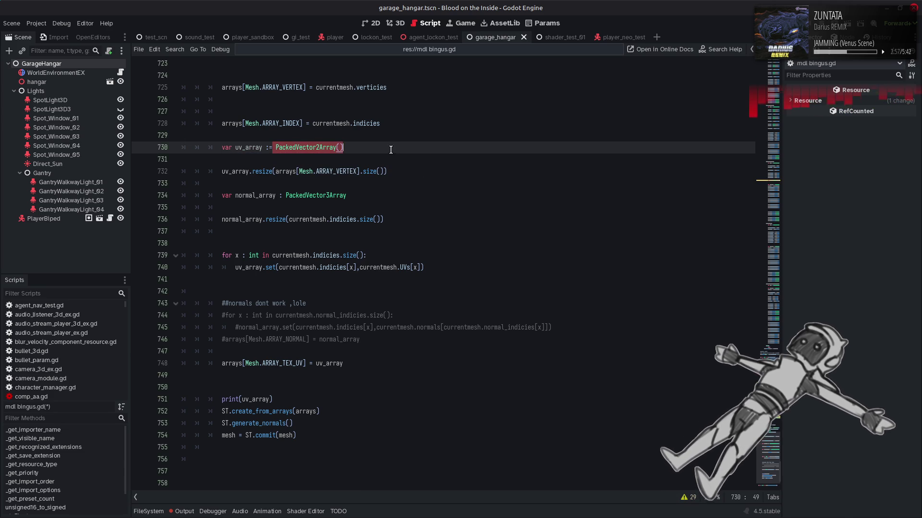
{"action": "left_click", "coordinate": [394, 150]}
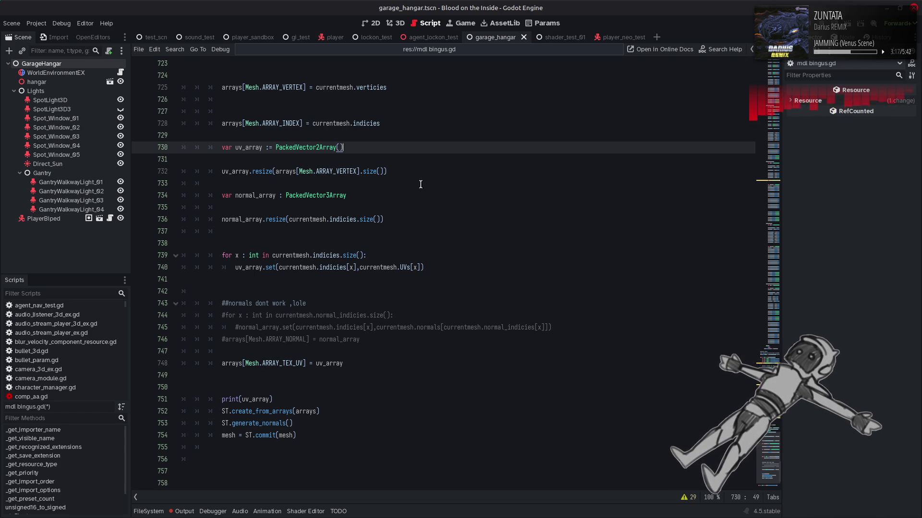
{"action": "scroll", "coordinate": [458, 212], "scroll_direction": "up", "scroll_amount": 7}
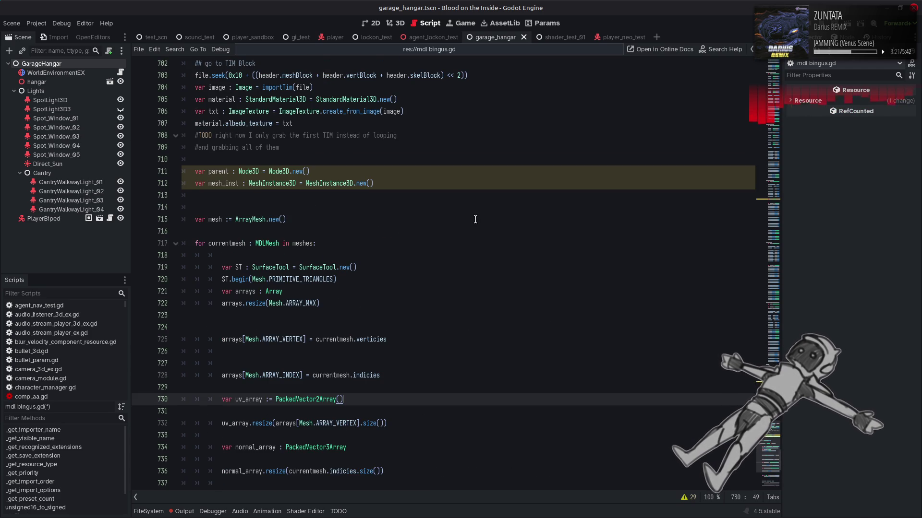
Step: Remove the explicit MeshInstance3D type so parent and mesh_inst use inferred types
{"action": "left_click", "coordinate": [324, 171]}
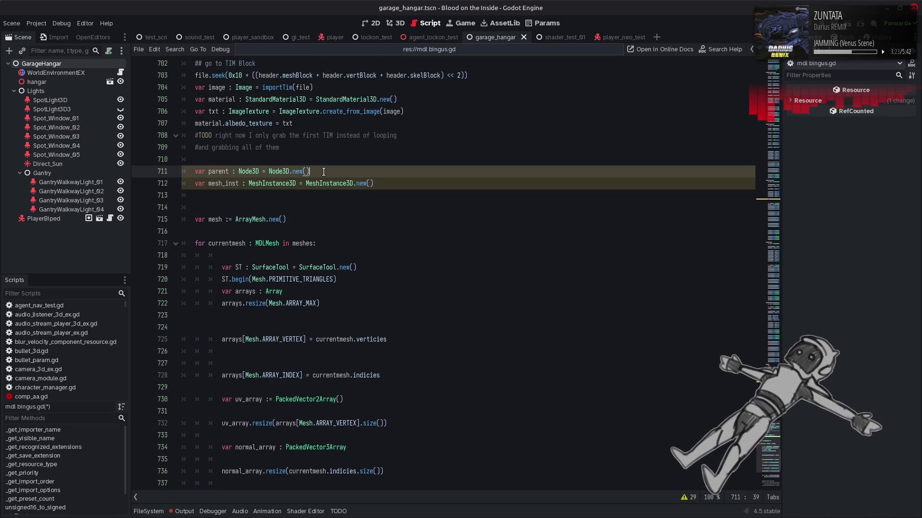
{"action": "left_click", "coordinate": [223, 183]}
{"action": "double_click", "coordinate": [224, 183]}
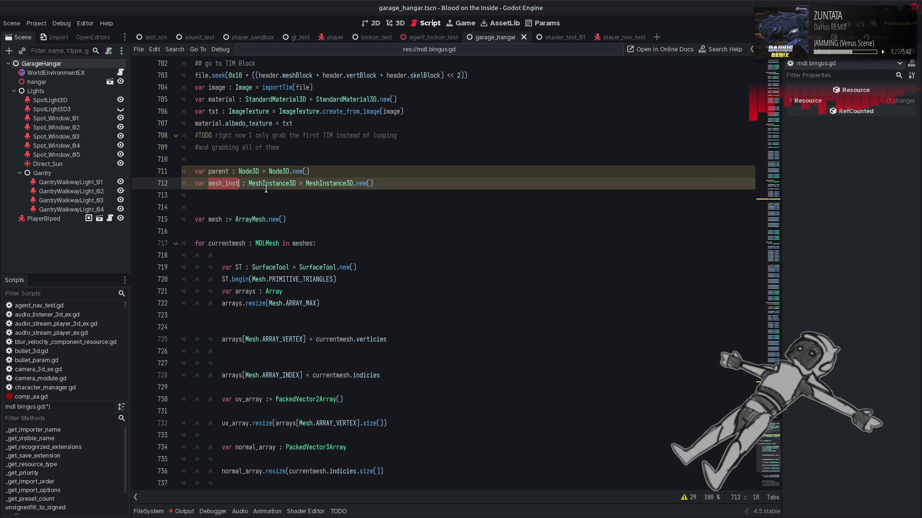
{"action": "mouse_move", "coordinate": [299, 183]}
{"action": "left_mouse_down"}
{"action": "mouse_move", "coordinate": [246, 183]}
{"action": "mouse_move", "coordinate": [235, 171]}
{"action": "left_mouse_up"}
{"action": "key", "text": "Delete"}
{"action": "key", "text": "Delete"}
{"action": "left_click", "coordinate": [350, 186]}
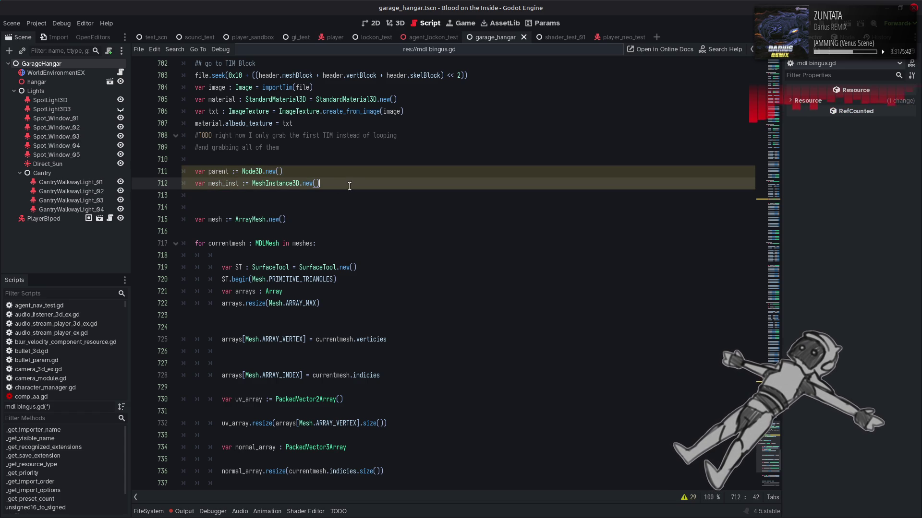
{"action": "key", "text": "Delete"}
{"action": "key", "text": "Delete"}
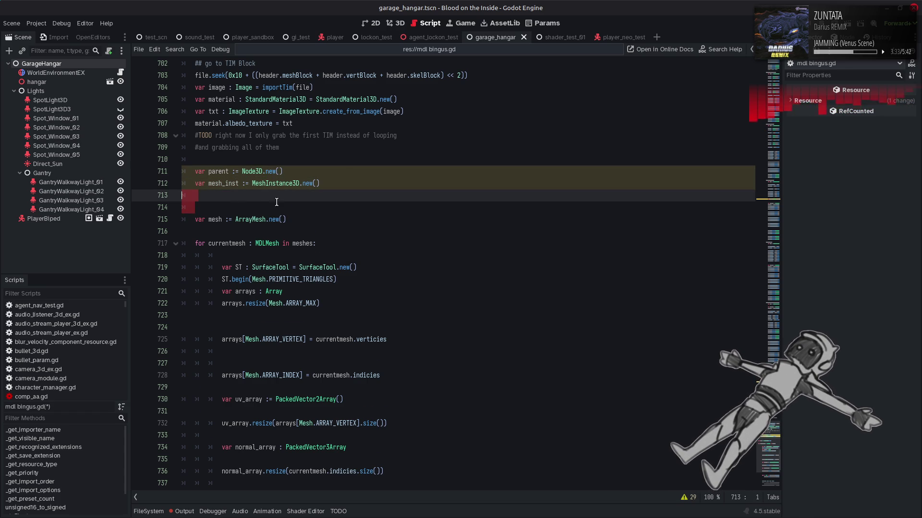
Step: Unindent the meshes loop body, lines 716–746, by one level with Shift+Tab
{"action": "left_click", "coordinate": [231, 205]}
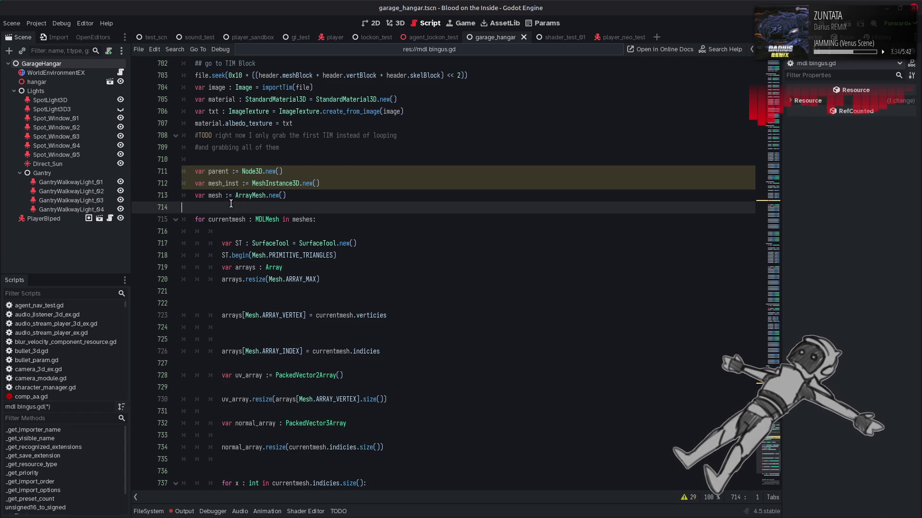
{"action": "left_click", "coordinate": [364, 231]}
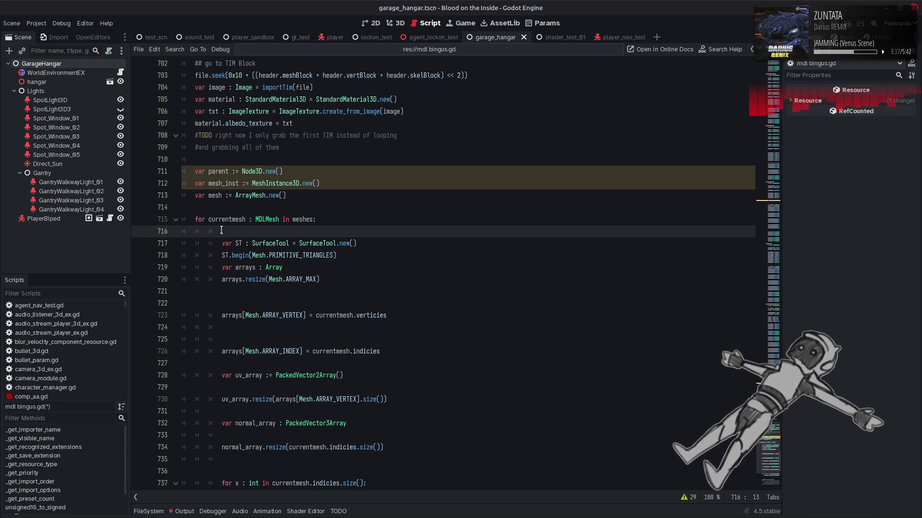
{"action": "scroll", "coordinate": [221, 230], "scroll_direction": "down", "scroll_amount": 4}
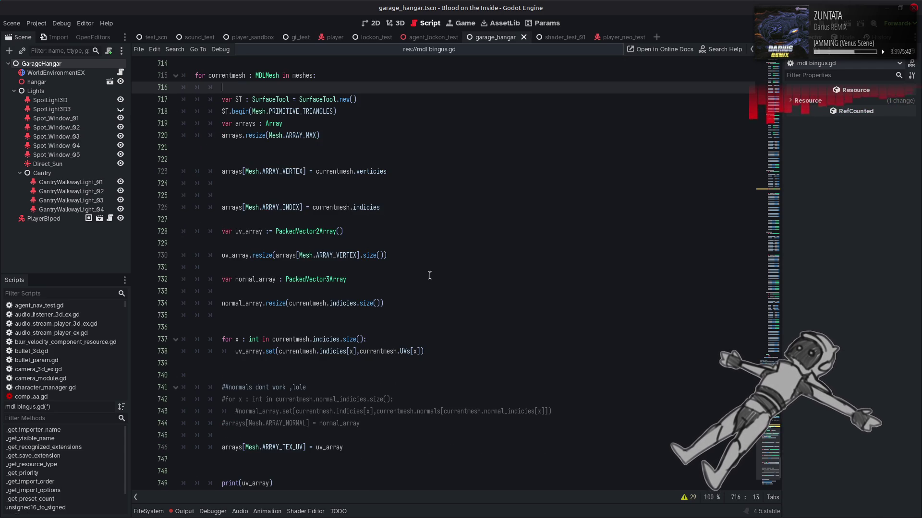
{"action": "scroll", "coordinate": [442, 277], "scroll_direction": "down", "scroll_amount": 4}
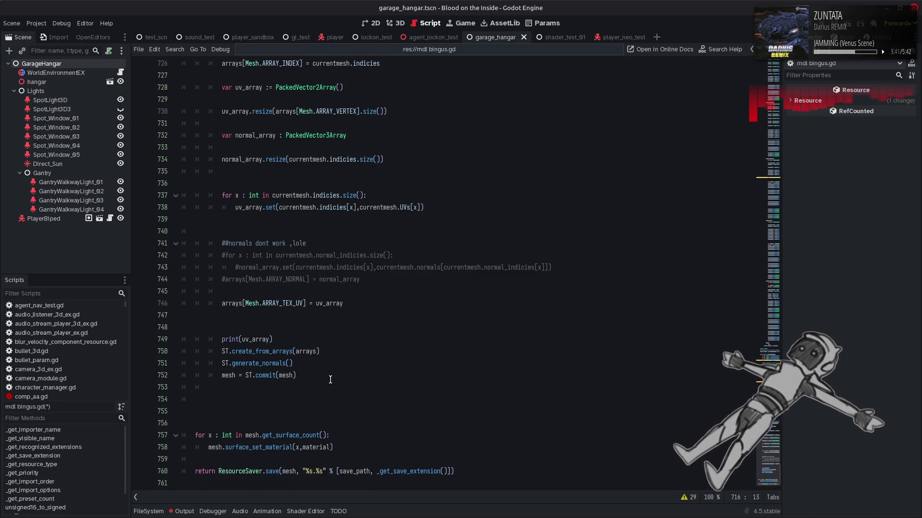
{"action": "mouse_move", "coordinate": [321, 387]}
{"action": "left_mouse_down"}
{"action": "mouse_move", "coordinate": [209, 303]}
{"action": "mouse_move", "coordinate": [201, 124]}
{"action": "left_mouse_up"}
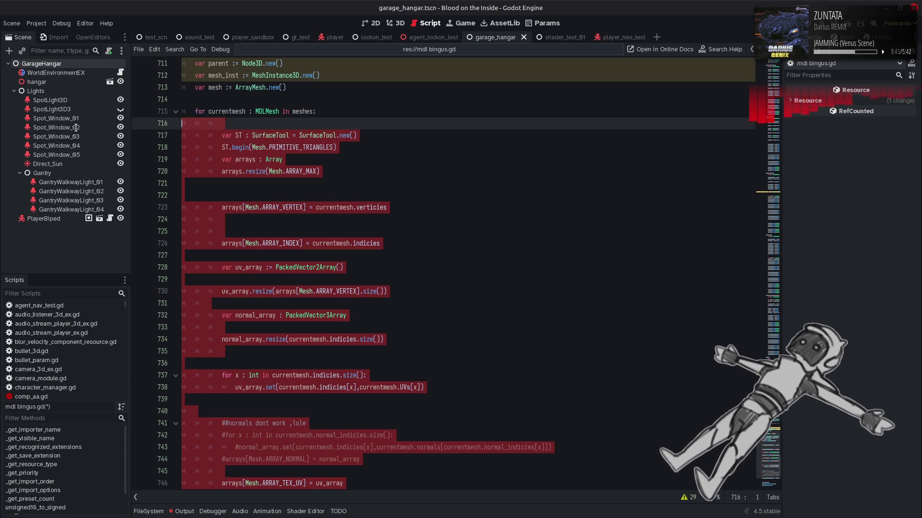
{"action": "key", "text": "shift+Tab"}
{"action": "left_click", "coordinate": [379, 164]}
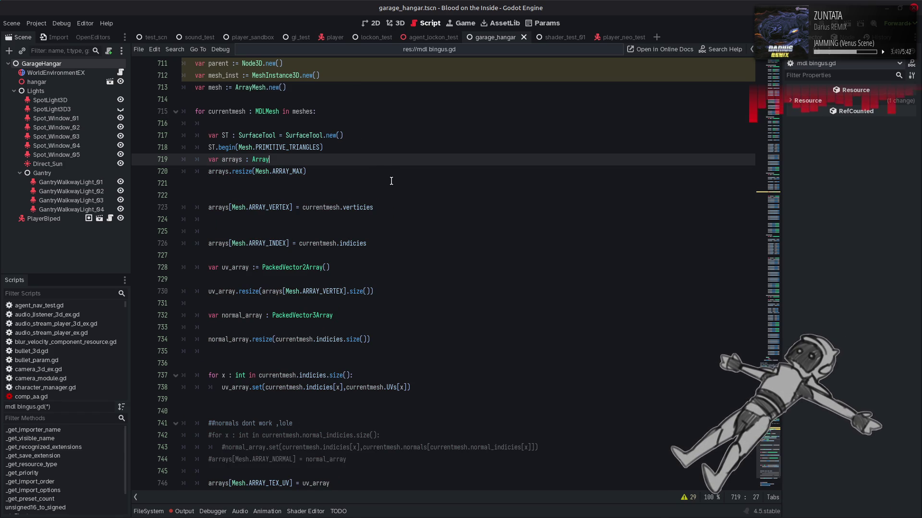
Step: Delete the extra blank lines before the surface loop and the trailing empty lines
{"action": "scroll", "coordinate": [399, 183], "scroll_direction": "down", "scroll_amount": 4}
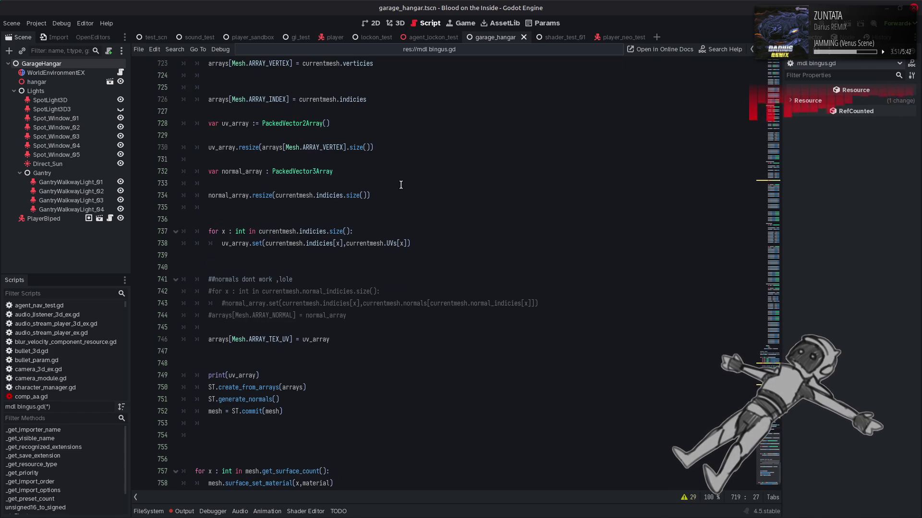
{"action": "scroll", "coordinate": [407, 202], "scroll_direction": "down", "scroll_amount": 2}
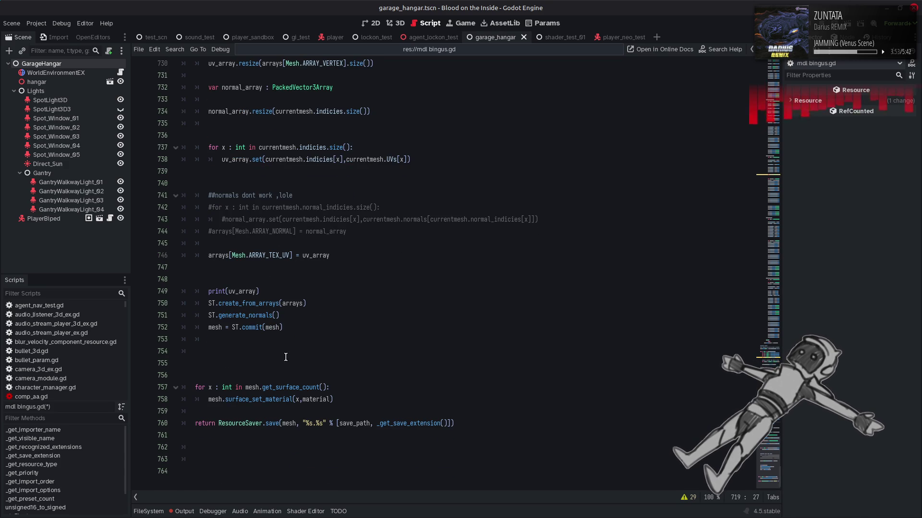
{"action": "left_click", "coordinate": [222, 353]}
{"action": "key", "text": "BackSpace"}
{"action": "key", "text": "BackSpace"}
{"action": "key", "text": "BackSpace"}
{"action": "key", "text": "Down"}
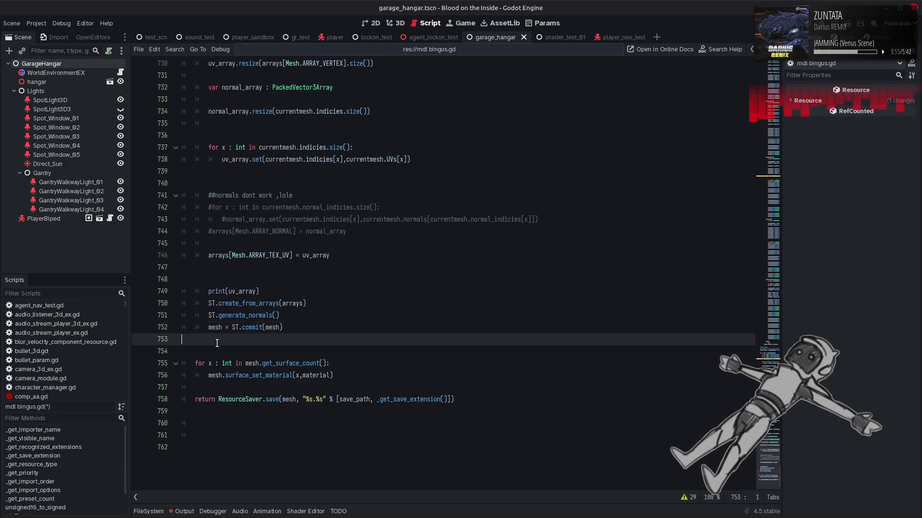
{"action": "left_click", "coordinate": [191, 434]}
{"action": "key", "text": "BackSpace"}
{"action": "key", "text": "BackSpace"}
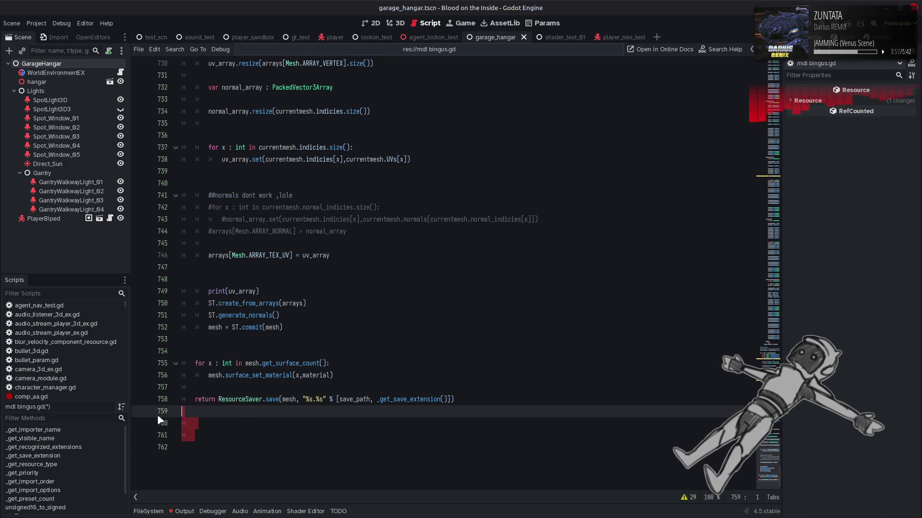
{"action": "key", "text": "BackSpace"}
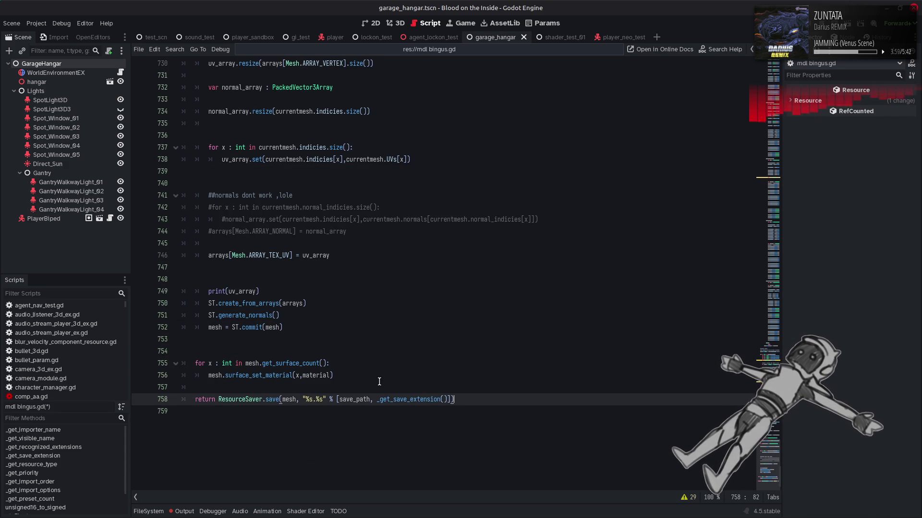
{"action": "left_click", "coordinate": [396, 378]}
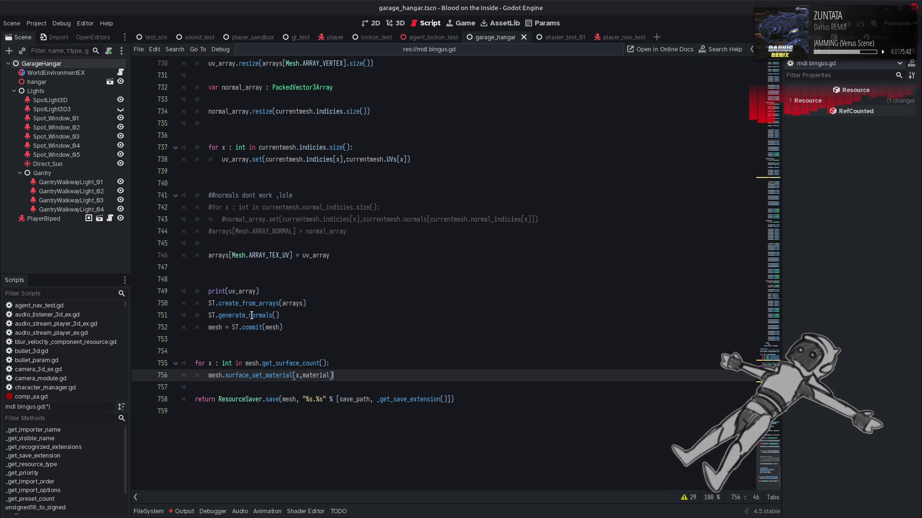
{"action": "mouse_move", "coordinate": [252, 316]}
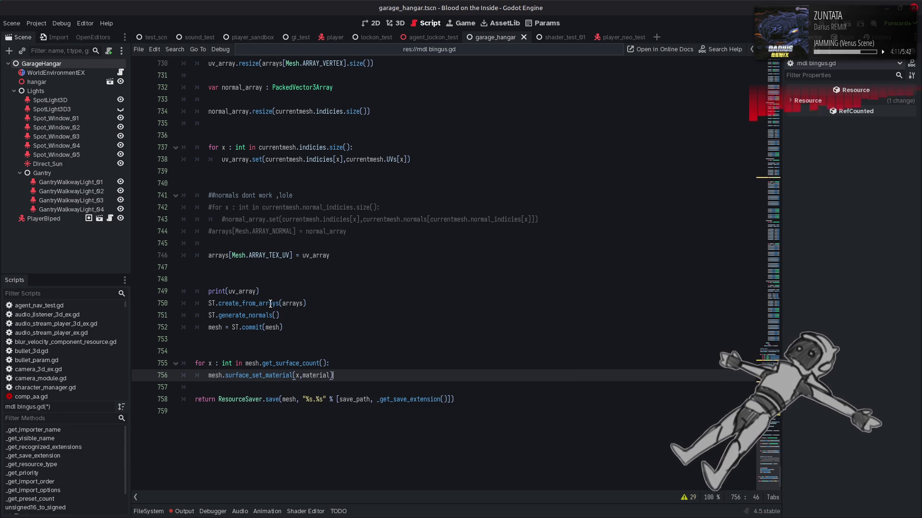
Step: Change line 732 to normal_array := PackedVector3Array()
{"action": "scroll", "coordinate": [268, 307], "scroll_direction": "up", "scroll_amount": 5}
{"action": "double_click", "coordinate": [251, 291]}
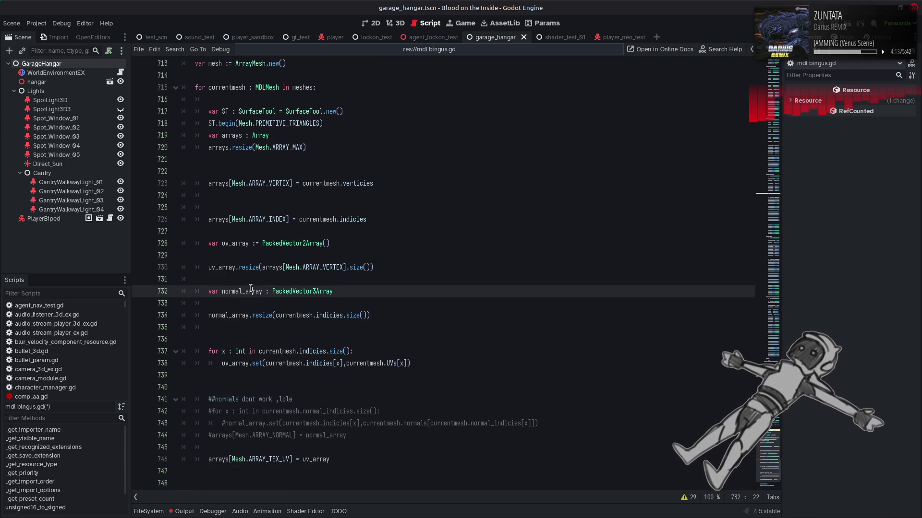
{"action": "left_click", "coordinate": [269, 292]}
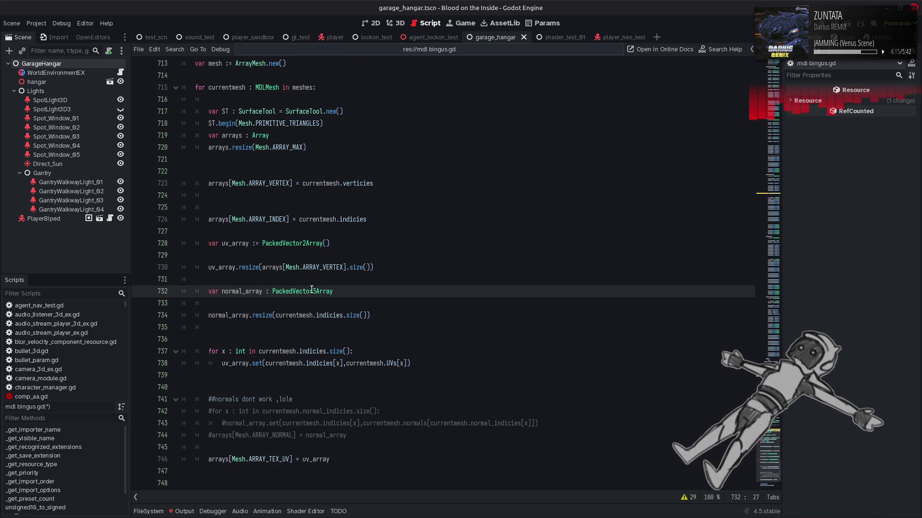
{"action": "double_click", "coordinate": [317, 289]}
{"action": "left_click", "coordinate": [270, 291]}
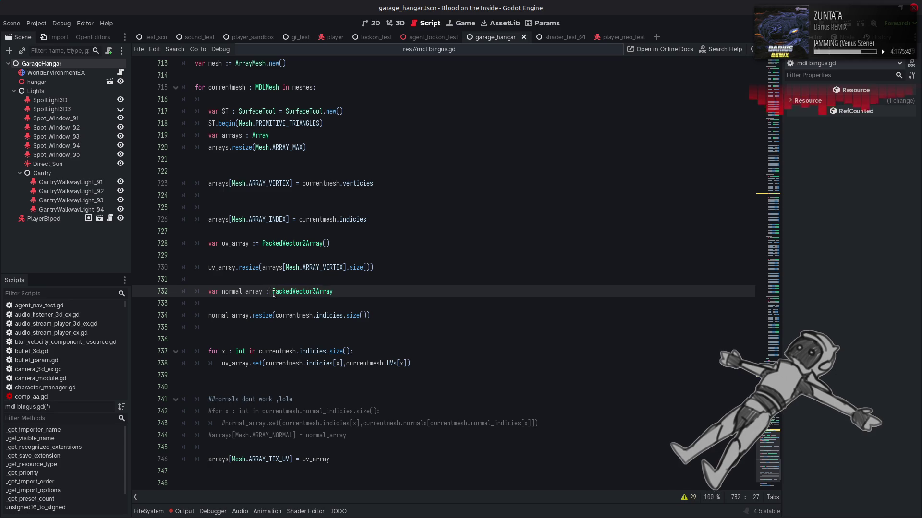
{"action": "type", "text": "="}
{"action": "key", "text": "Escape"}
{"action": "type", "text": "()"}
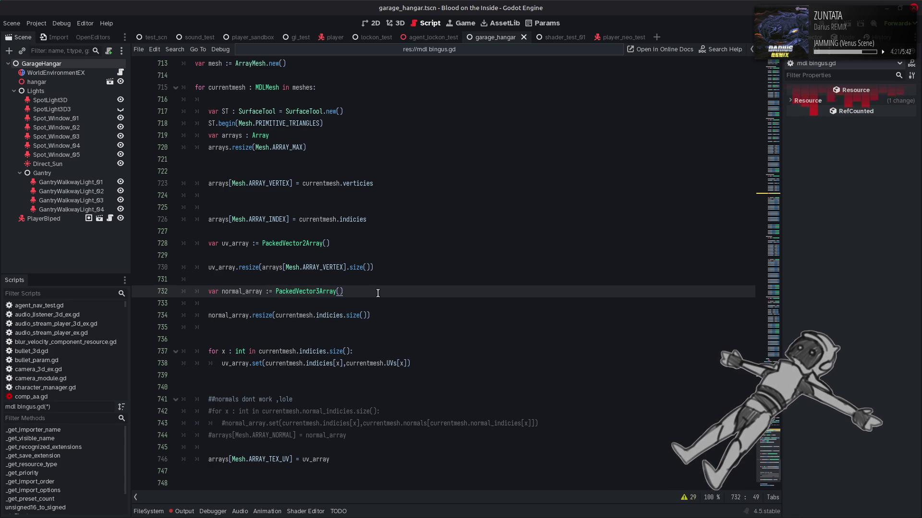
Step: Change line 719 to arrays := Array()
{"action": "left_click", "coordinate": [216, 149]}
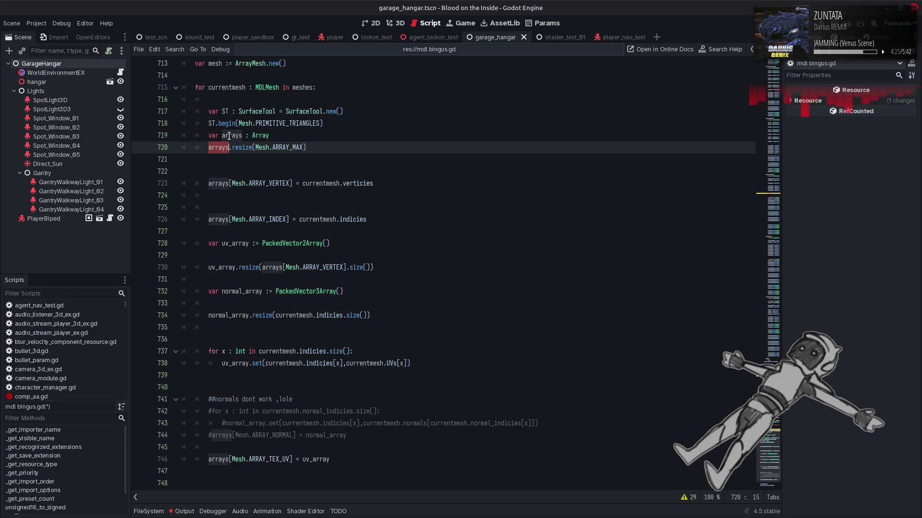
{"action": "double_click", "coordinate": [229, 136]}
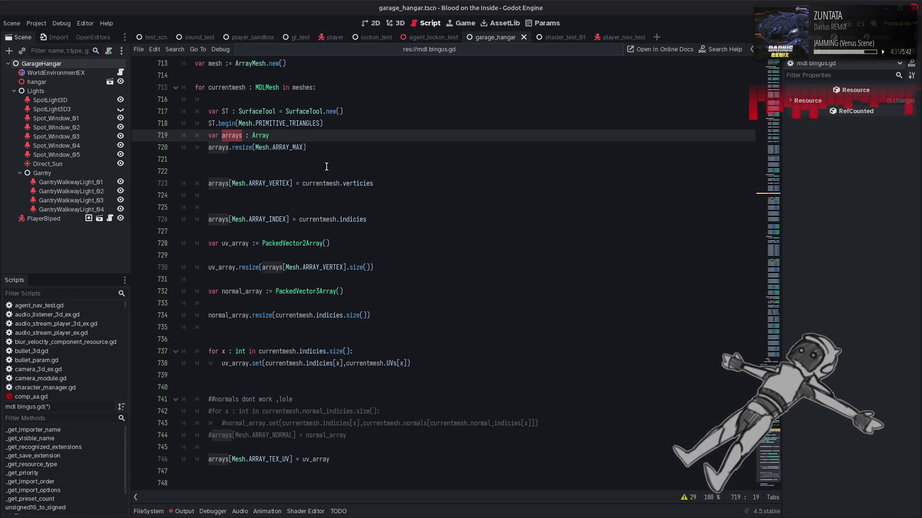
{"action": "mouse_move", "coordinate": [352, 184]}
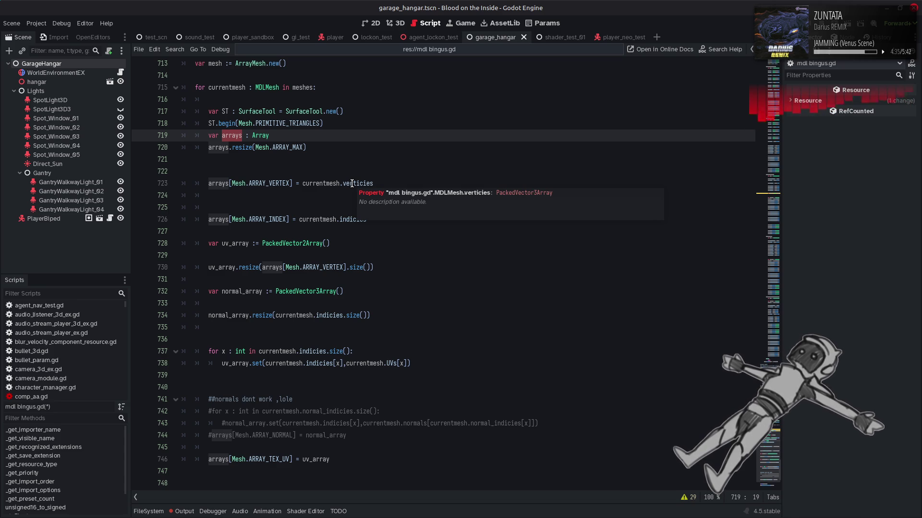
{"action": "mouse_move", "coordinate": [350, 221]}
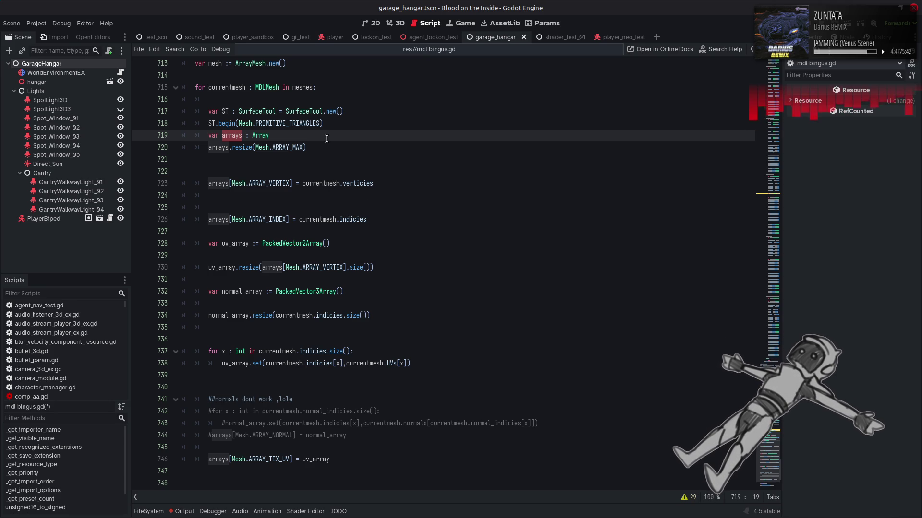
{"action": "left_click", "coordinate": [247, 136]}
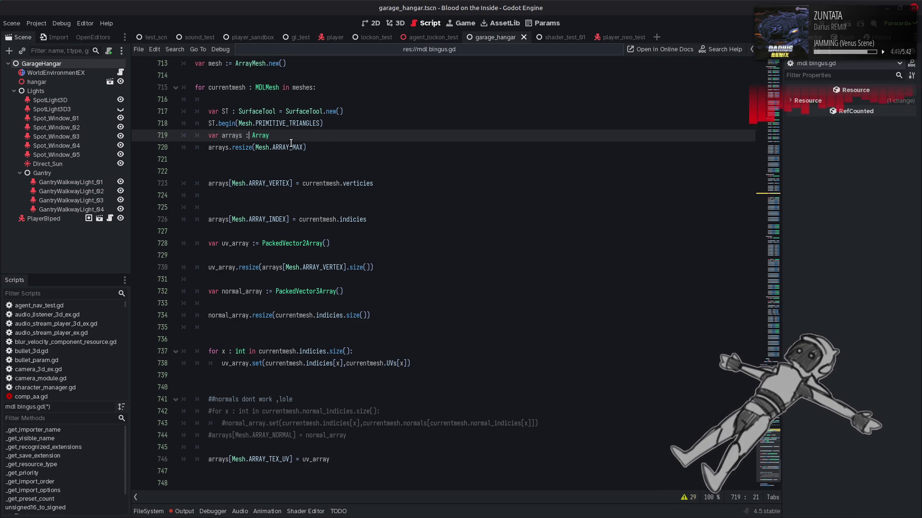
{"action": "type", "text": "="}
{"action": "type", "text": "()"}
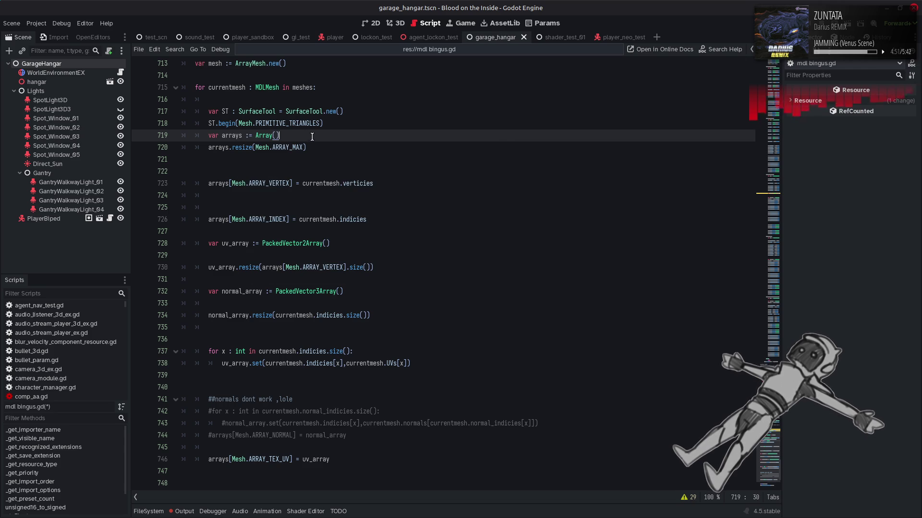
{"action": "left_click", "coordinate": [339, 144]}
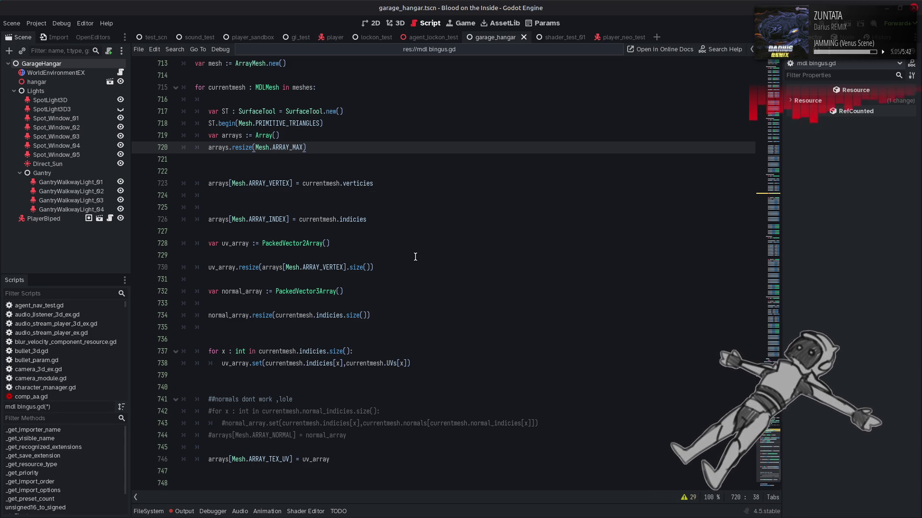
{"action": "left_click", "coordinate": [309, 304]}
{"action": "key", "text": "BackSpace"}
{"action": "key", "text": "BackSpace"}
{"action": "key", "text": "BackSpace"}
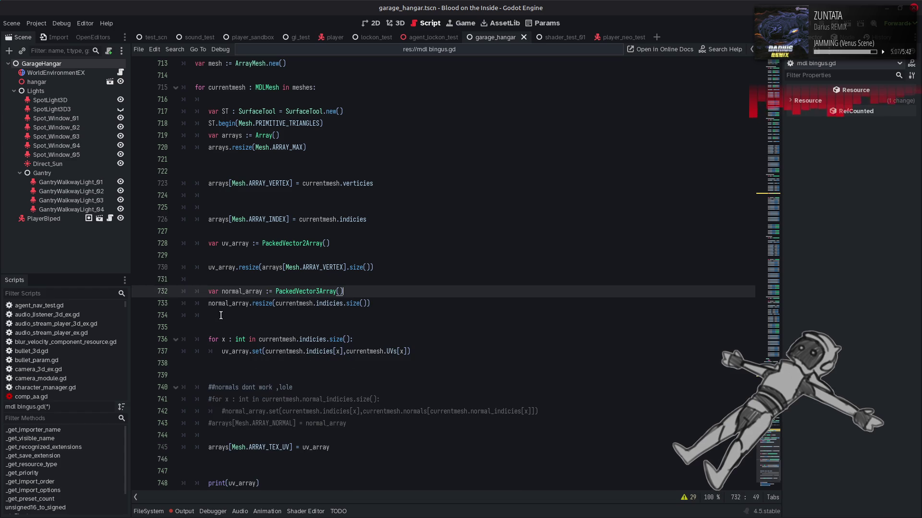
{"action": "left_click", "coordinate": [220, 315]}
{"action": "key", "text": "BackSpace"}
{"action": "key", "text": "BackSpace"}
{"action": "key", "text": "BackSpace"}
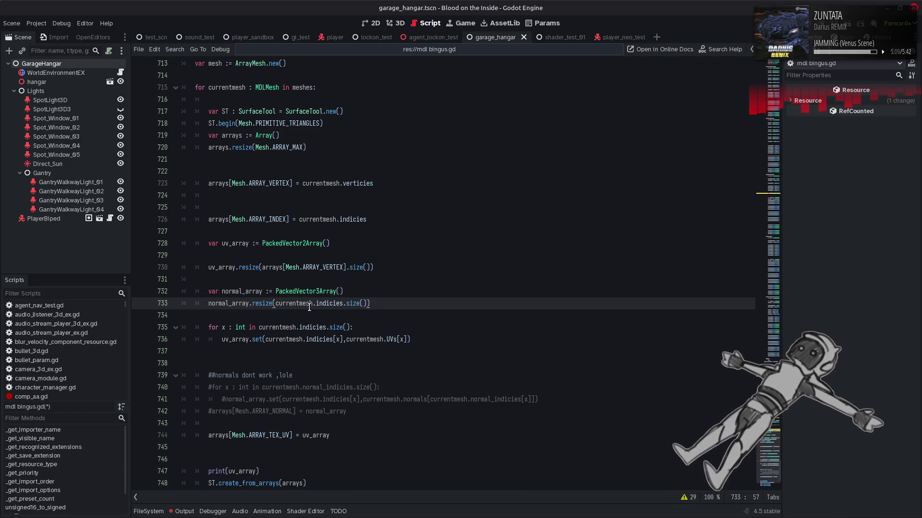
{"action": "left_click", "coordinate": [326, 255]}
{"action": "key", "text": "BackSpace"}
{"action": "key", "text": "BackSpace"}
{"action": "key", "text": "BackSpace"}
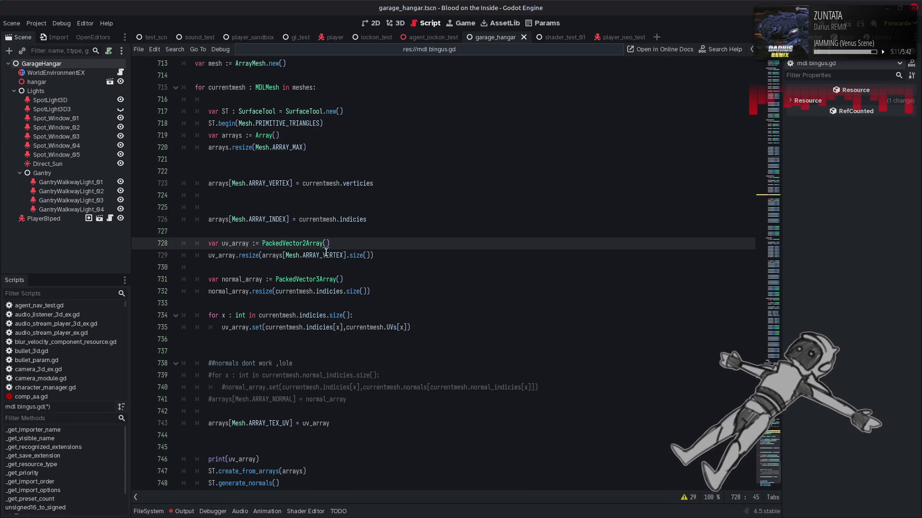
{"action": "left_click", "coordinate": [205, 207]}
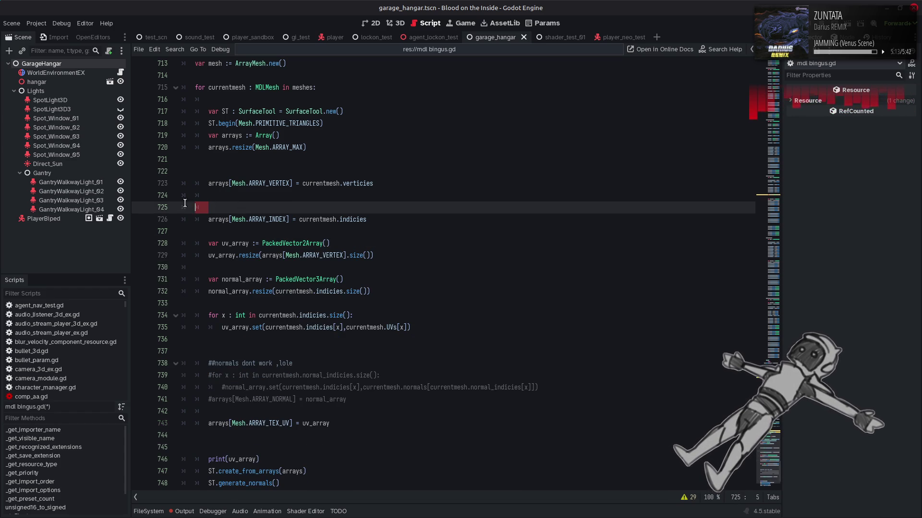
{"action": "key", "text": "BackSpace"}
{"action": "key", "text": "BackSpace"}
{"action": "key", "text": "BackSpace"}
{"action": "key", "text": "BackSpace"}
{"action": "left_click", "coordinate": [251, 168]}
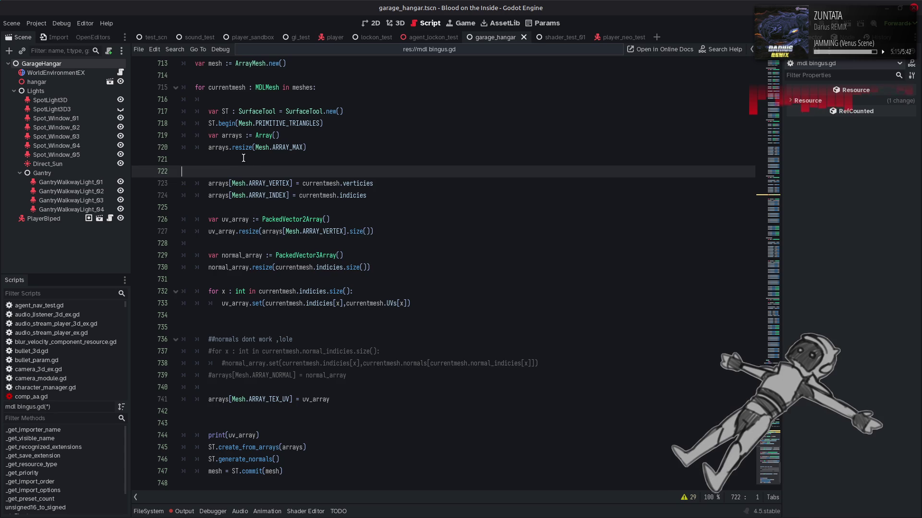
{"action": "left_click", "coordinate": [245, 160]}
{"action": "key", "text": "BackSpace"}
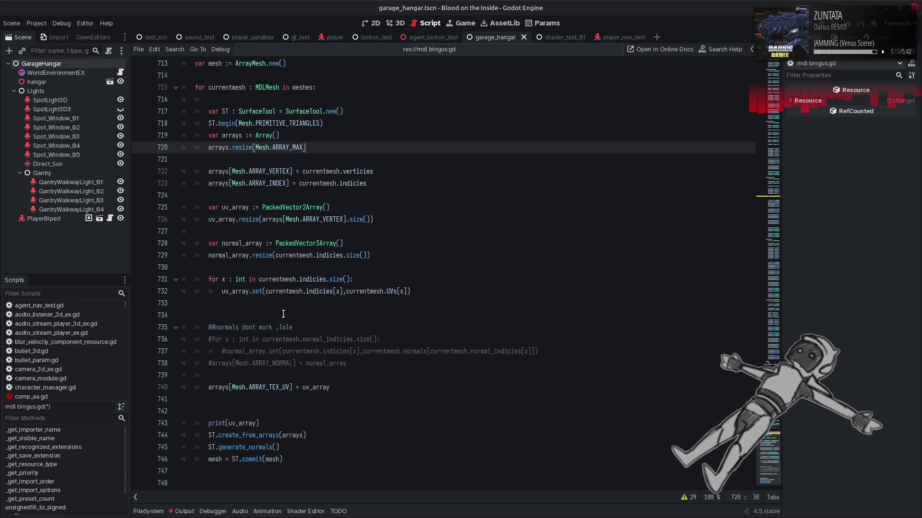
{"action": "left_click", "coordinate": [287, 301]}
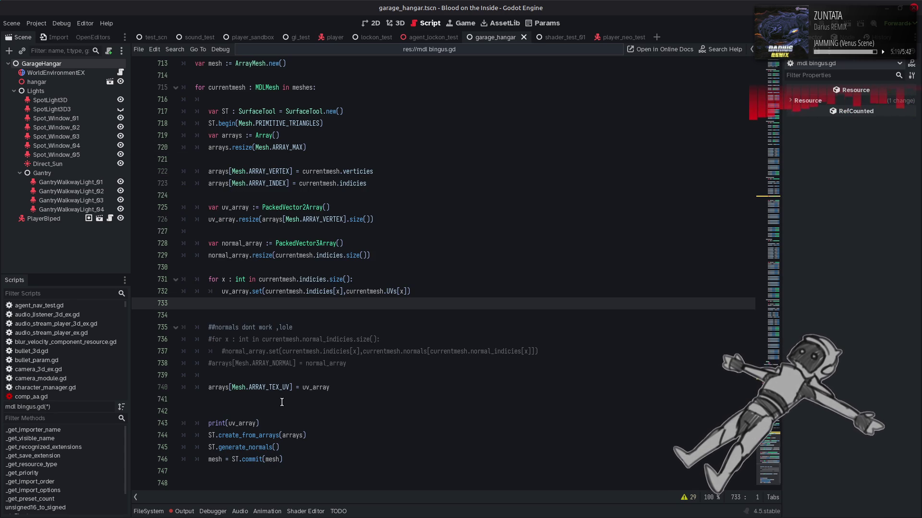
{"action": "key", "text": "BackSpace"}
{"action": "left_click", "coordinate": [276, 388]}
{"action": "key", "text": "BackSpace"}
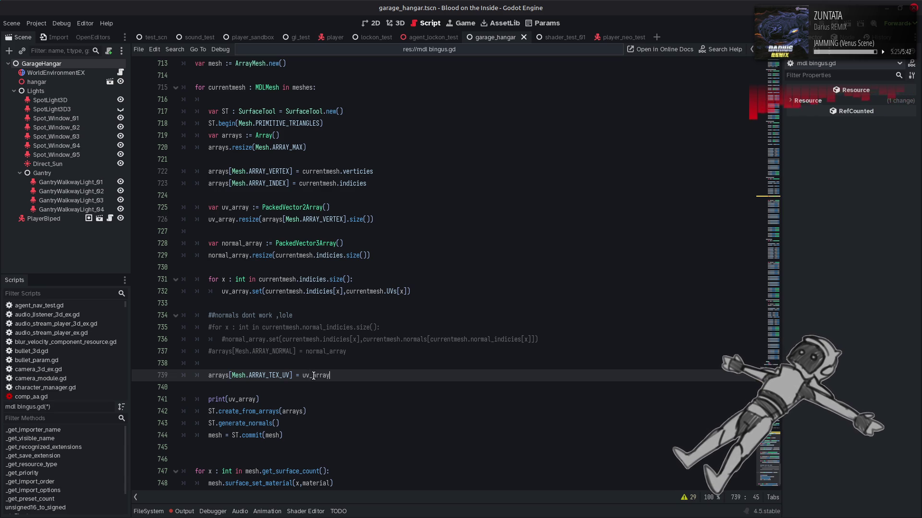
{"action": "mouse_move", "coordinate": [313, 375]}
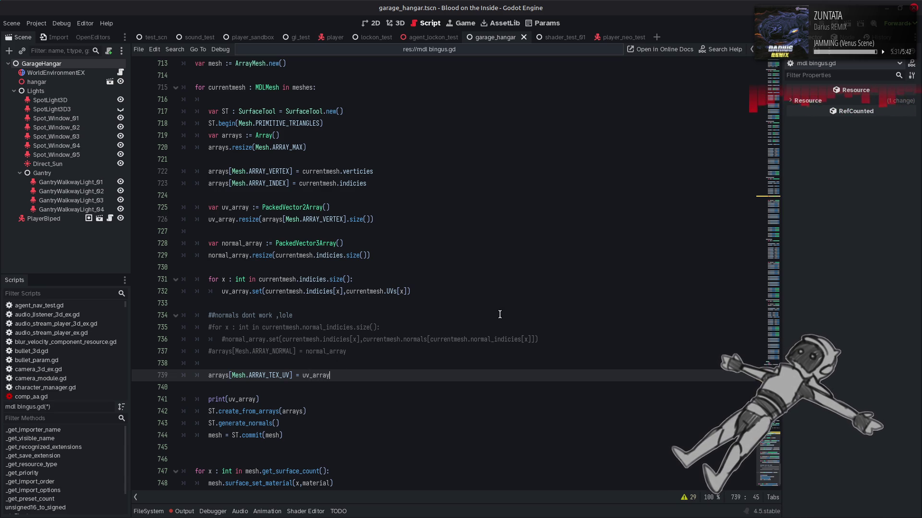
{"action": "scroll", "coordinate": [500, 314], "scroll_direction": "down", "scroll_amount": 2}
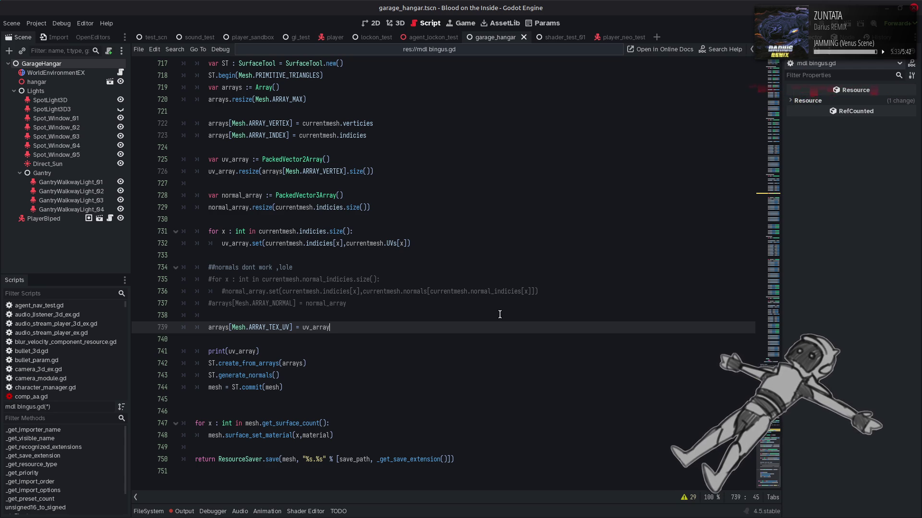
{"action": "left_click", "coordinate": [758, 110]}
{"action": "left_click_drag", "start_coordinate": [759, 109], "coordinate": [759, 55]}
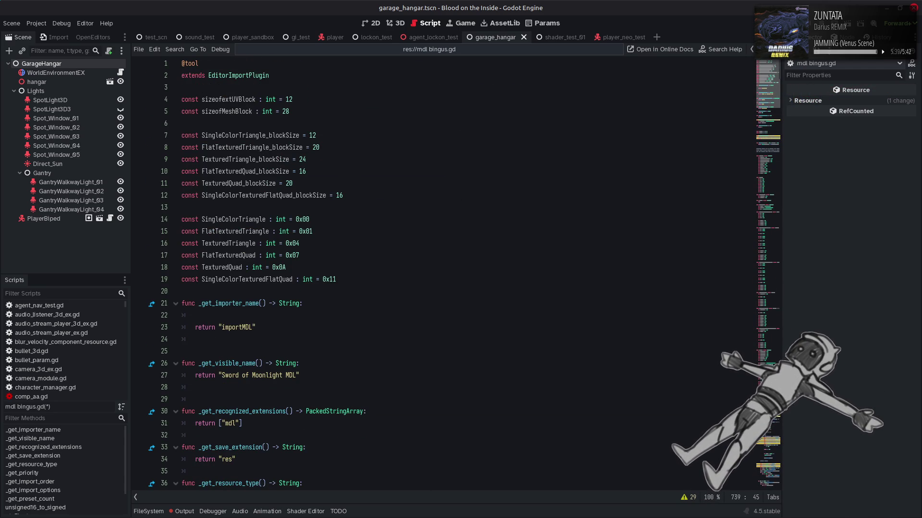
{"action": "left_click", "coordinate": [750, 453]}
{"action": "left_click", "coordinate": [751, 482]}
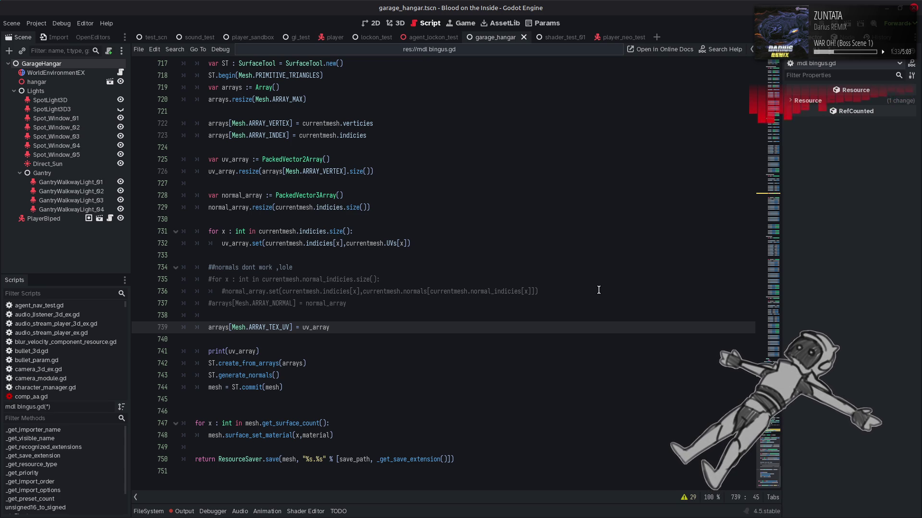
Step: Save the mdl bingus.gd importer script with Ctrl+S
{"action": "key", "text": "ctrl+s"}
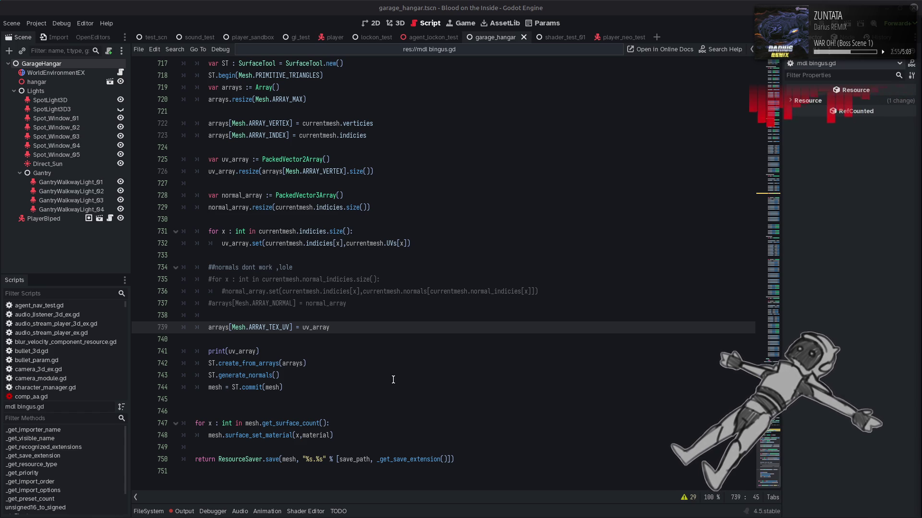
Step: Delete blank line 745 after the mesh commit, then find save_path from the return line (2 matches)
{"action": "left_click", "coordinate": [303, 398]}
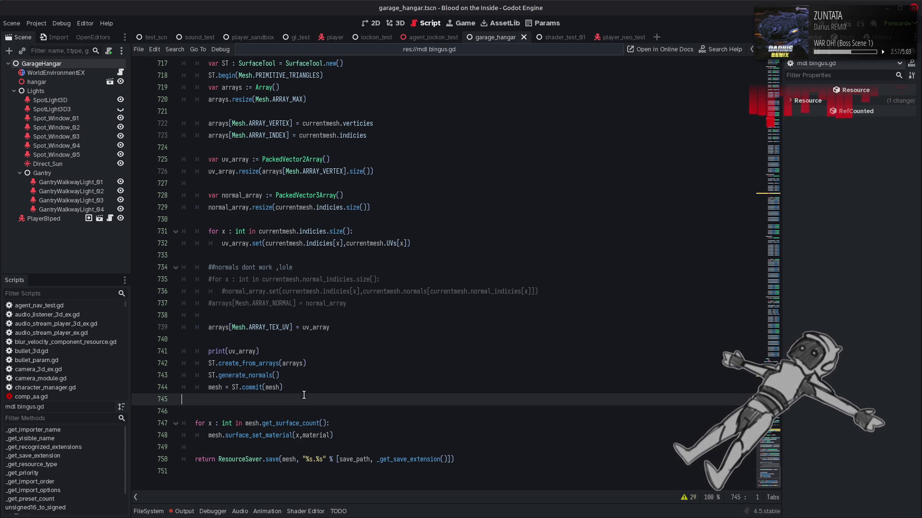
{"action": "key", "text": "BackSpace"}
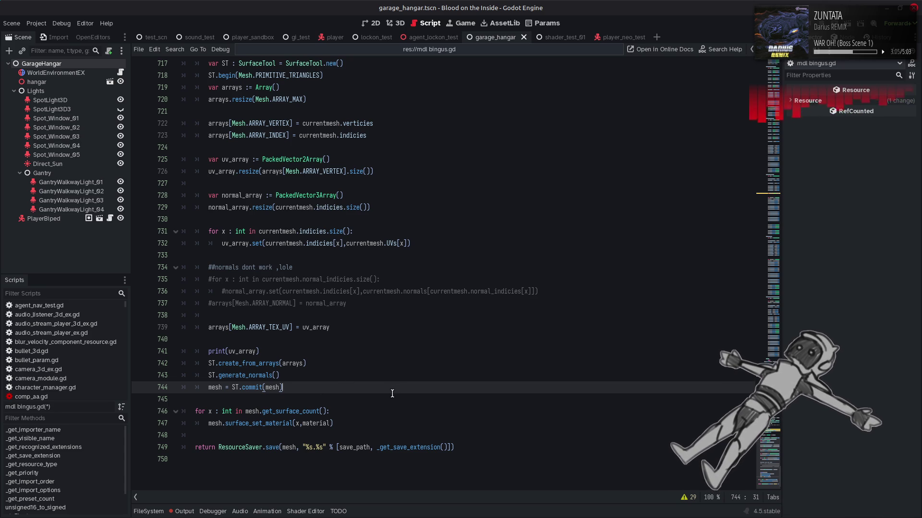
{"action": "left_click", "coordinate": [292, 447]}
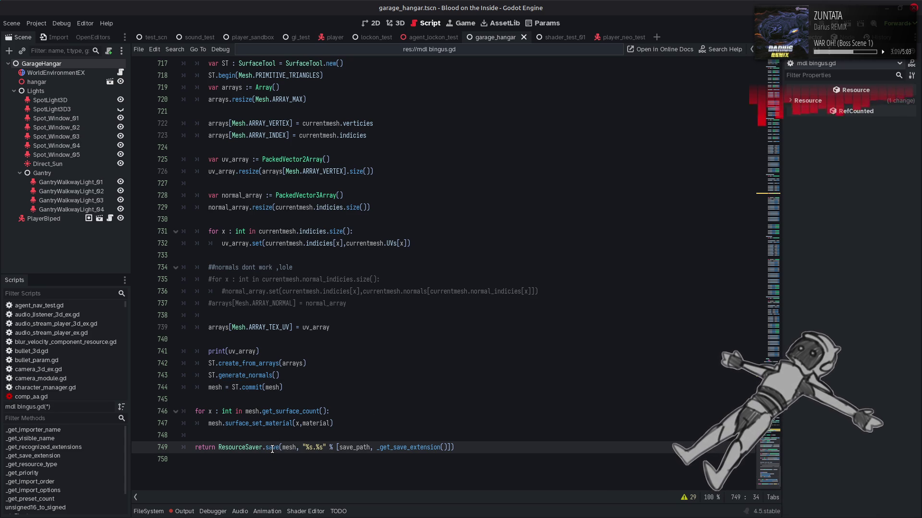
{"action": "mouse_move", "coordinate": [272, 448]}
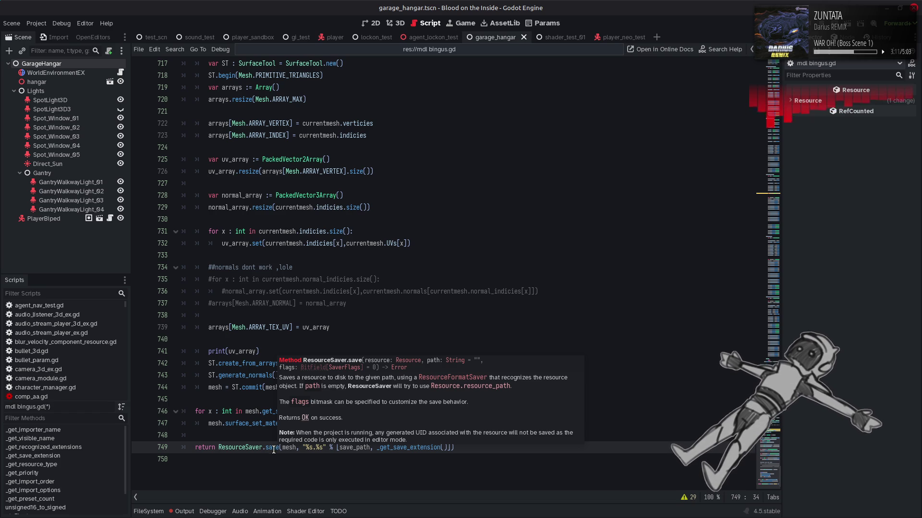
{"action": "mouse_move", "coordinate": [391, 447]}
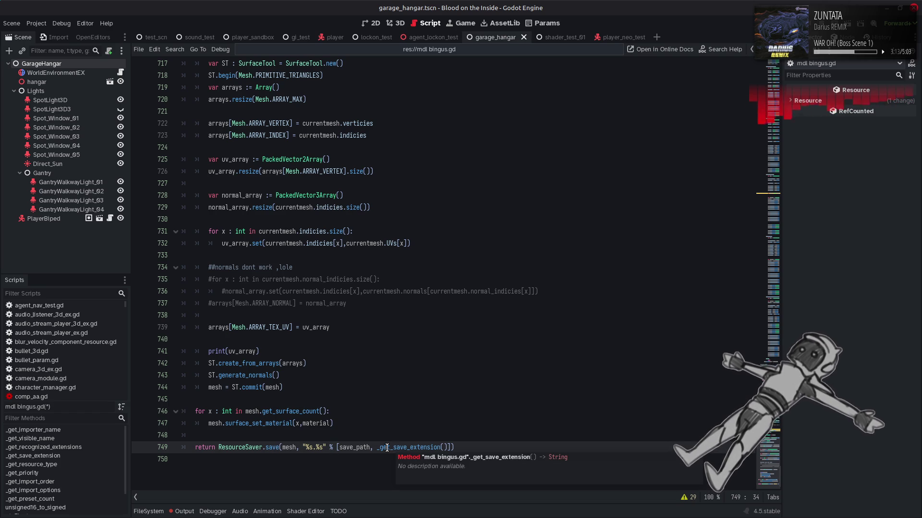
{"action": "double_click", "coordinate": [354, 448]}
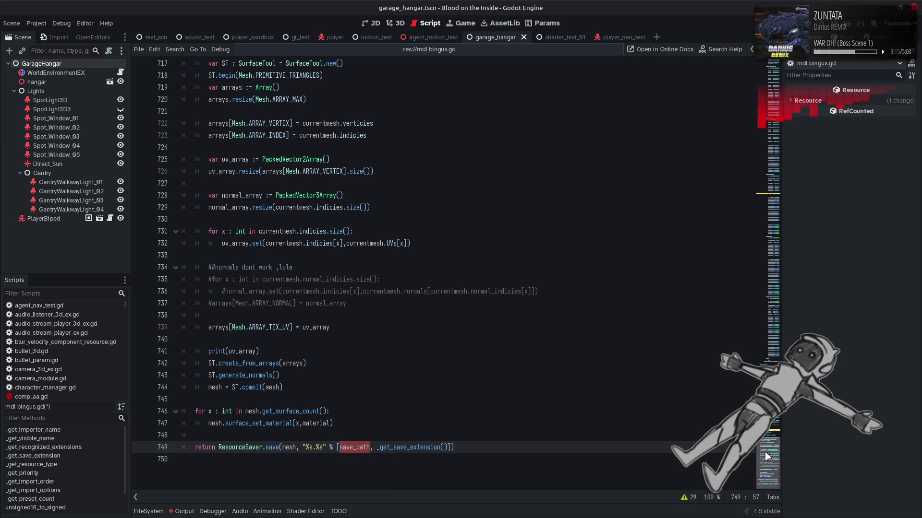
{"action": "left_click_drag", "start_coordinate": [765, 65], "coordinate": [765, 82]}
{"action": "scroll", "coordinate": [663, 111], "scroll_direction": "up", "scroll_amount": 12}
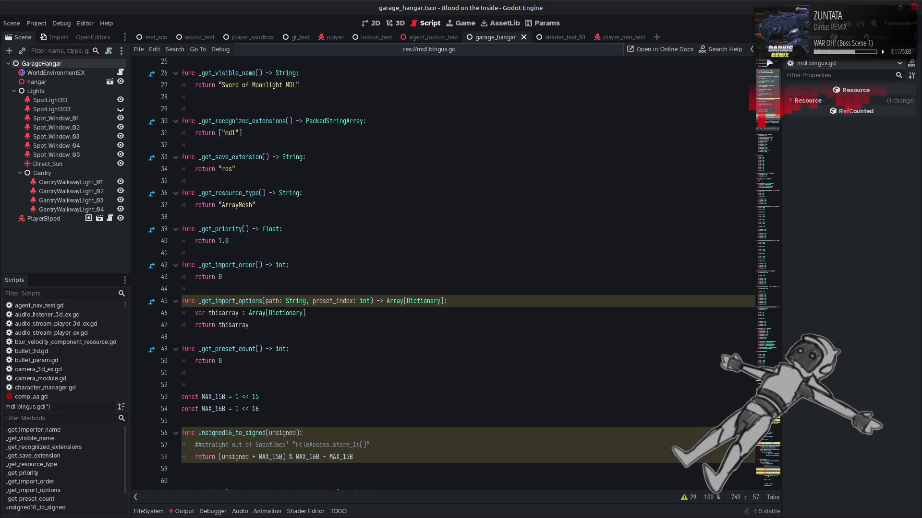
{"action": "scroll", "coordinate": [663, 111], "scroll_direction": "up", "scroll_amount": 8}
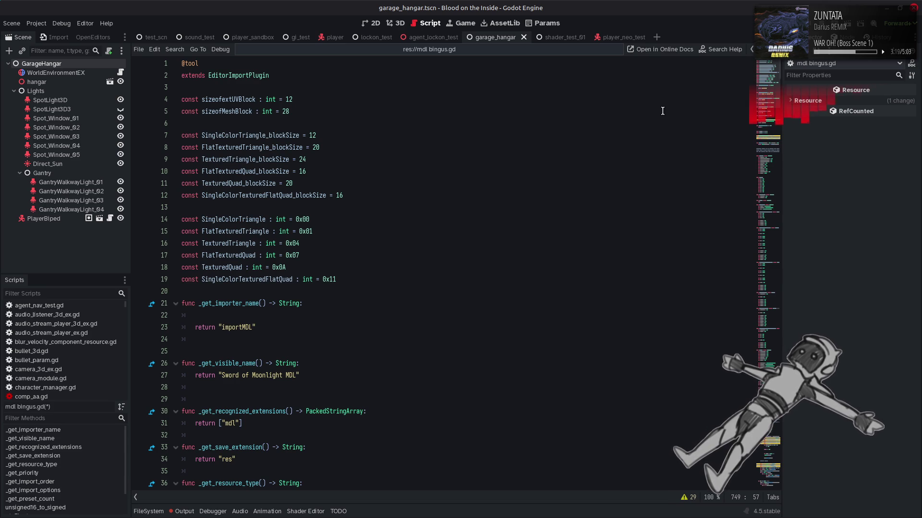
{"action": "key", "text": "ctrl+f"}
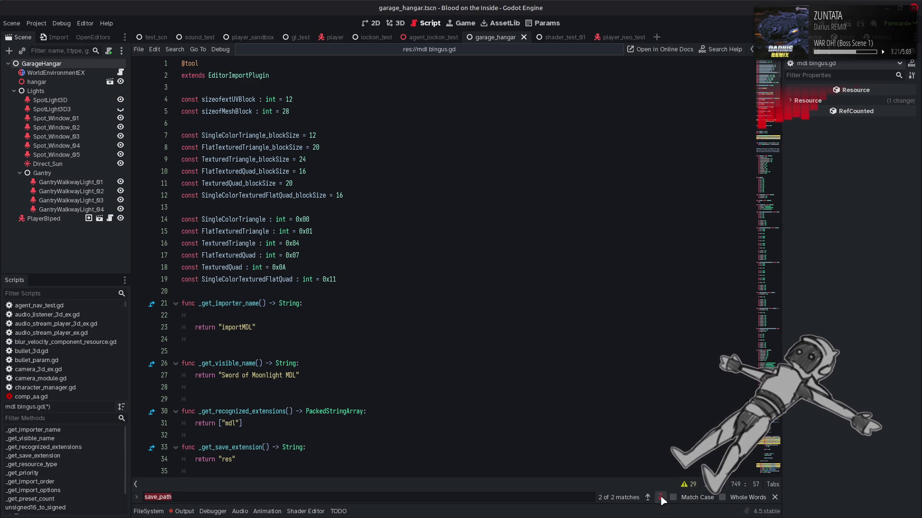
Step: Go to the save_path declaration on line 323 in _import and close the find bar
{"action": "left_click", "coordinate": [660, 498]}
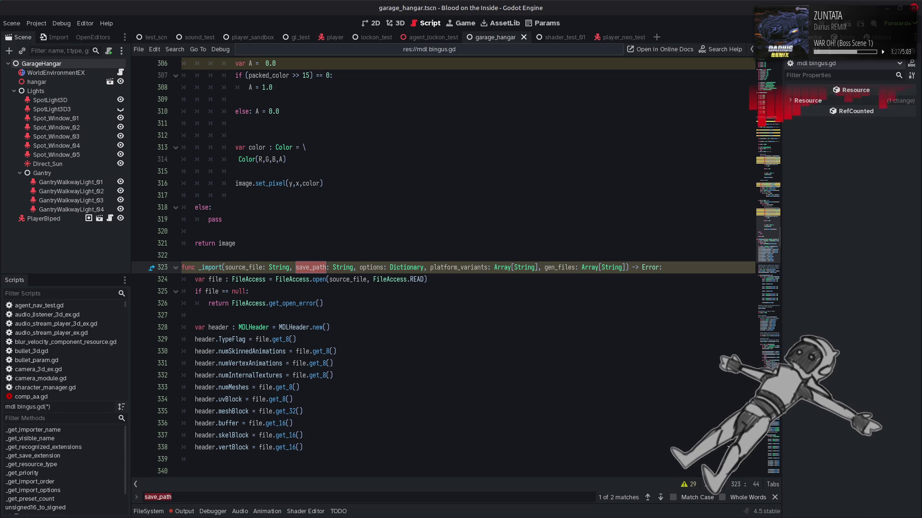
{"action": "left_click", "coordinate": [774, 497]}
{"action": "scroll", "coordinate": [585, 342], "scroll_direction": "up", "scroll_amount": 5}
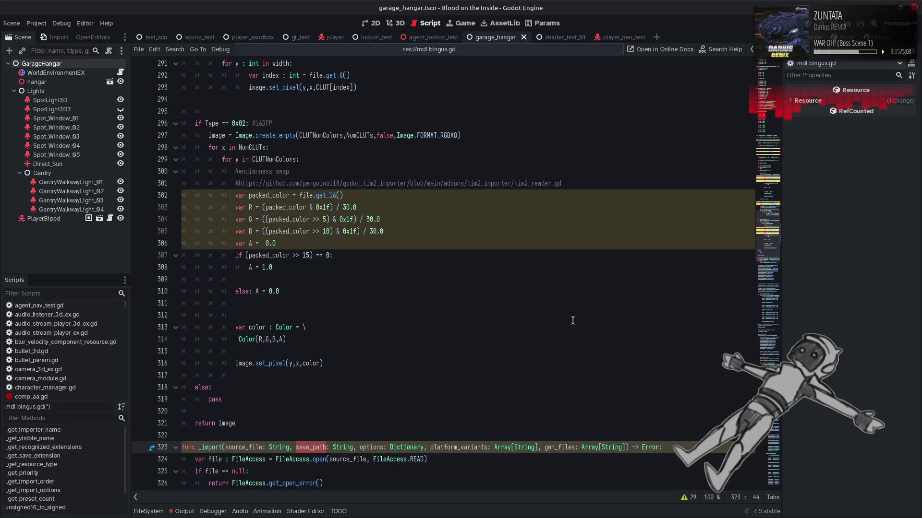
{"action": "scroll", "coordinate": [575, 318], "scroll_direction": "down", "scroll_amount": 6}
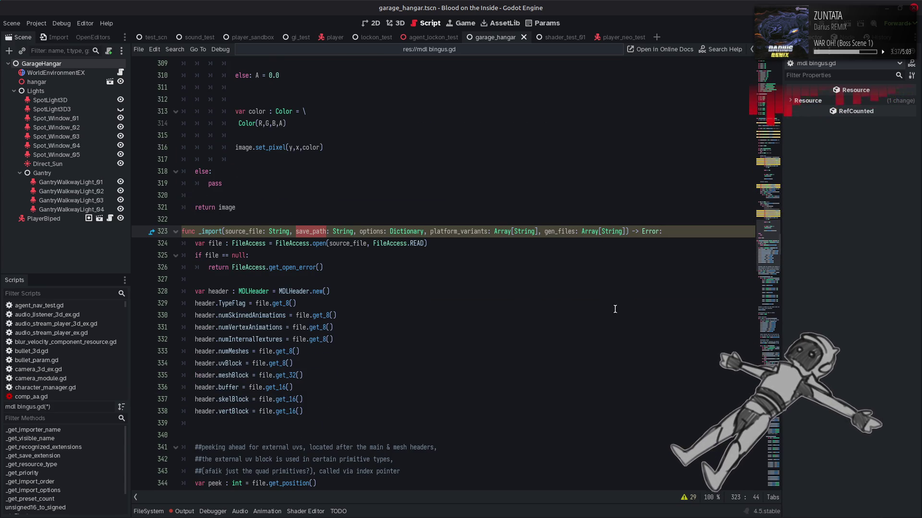
Step: Return to the mesh-building code near line 716 and select the PackedVector2Array initialization on line 725
{"action": "left_click", "coordinate": [761, 475]}
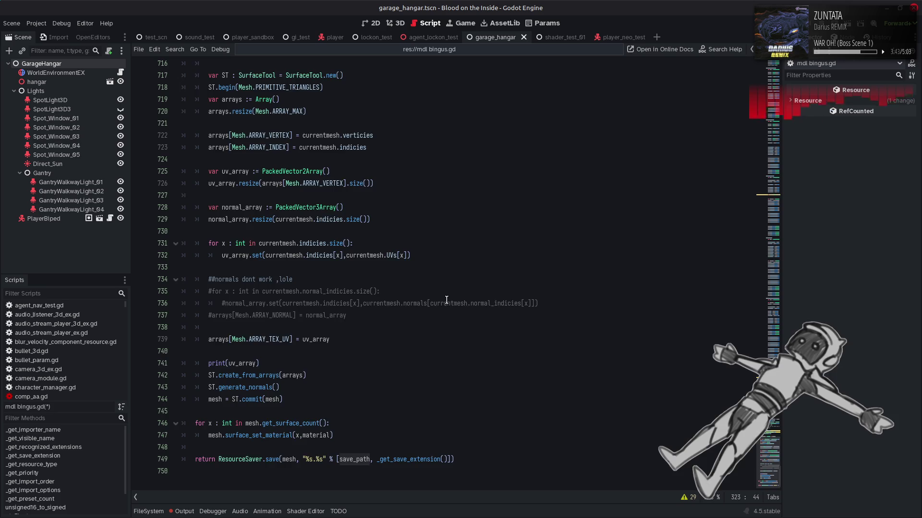
{"action": "scroll", "coordinate": [449, 300], "scroll_direction": "up", "scroll_amount": 2}
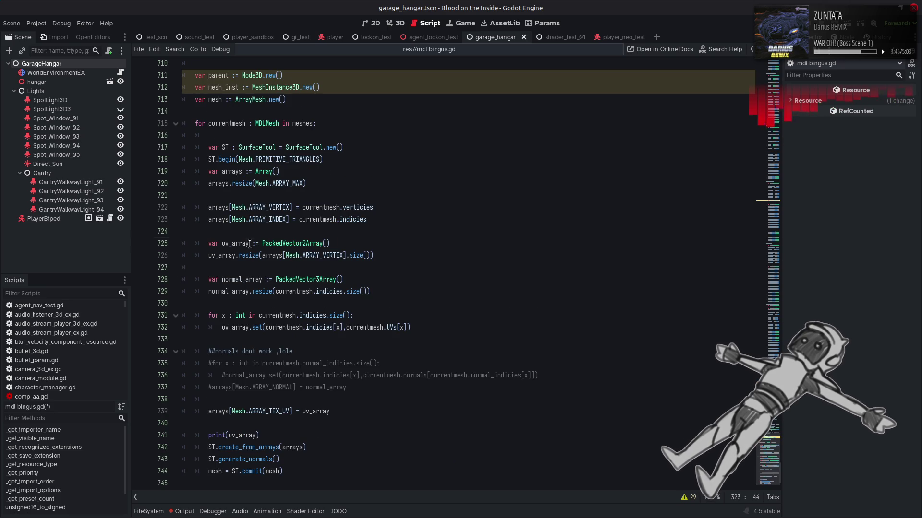
{"action": "left_click_drag", "start_coordinate": [249, 243], "coordinate": [349, 243]}
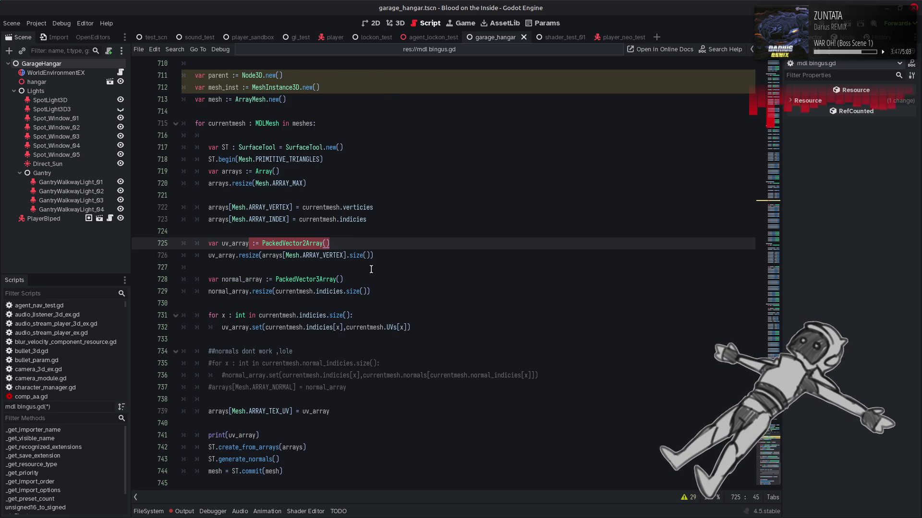
{"action": "scroll", "coordinate": [349, 243], "scroll_direction": "up", "scroll_amount": 2}
{"action": "left_click", "coordinate": [222, 171]}
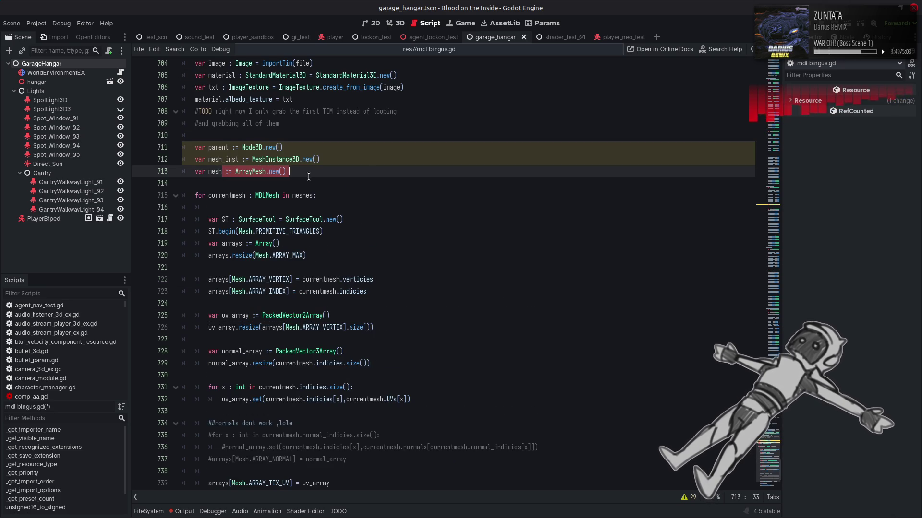
{"action": "left_click", "coordinate": [366, 180]}
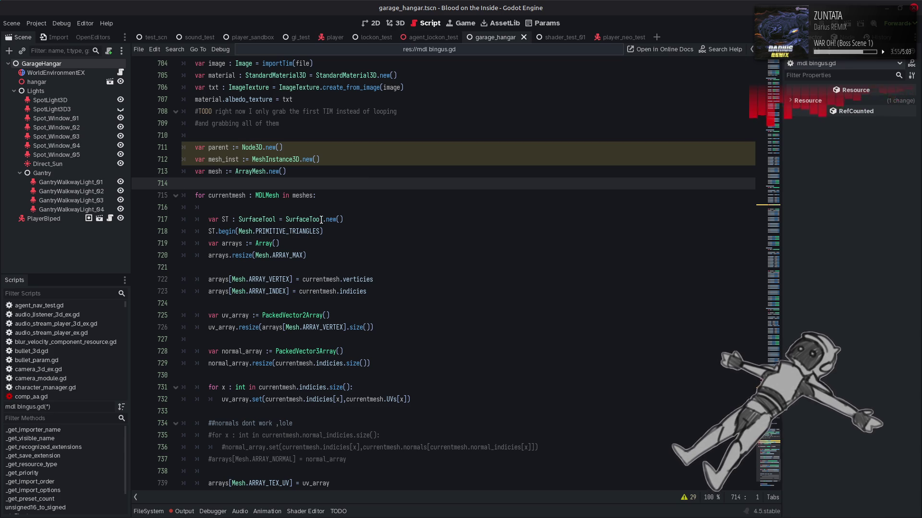
{"action": "left_click_drag", "start_coordinate": [212, 243], "coordinate": [307, 244]}
{"action": "left_click", "coordinate": [366, 241]}
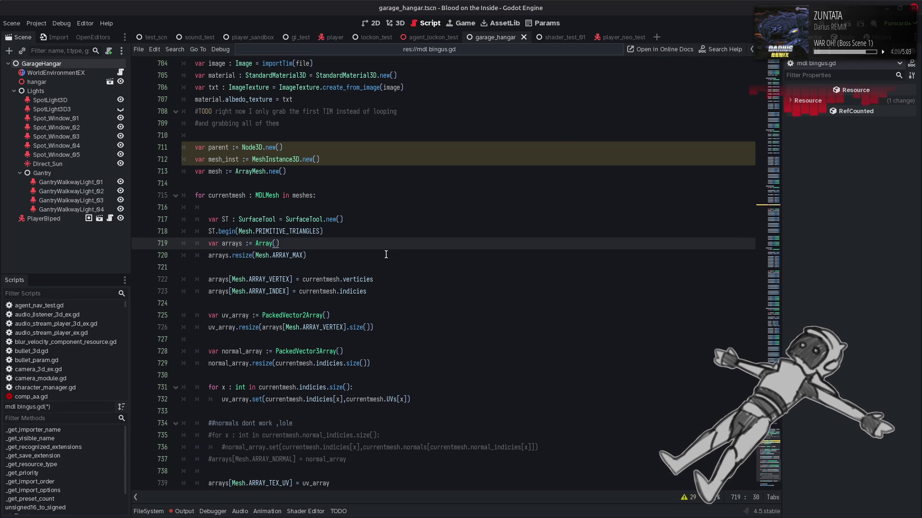
{"action": "scroll", "coordinate": [387, 256], "scroll_direction": "down", "scroll_amount": 3}
{"action": "scroll", "coordinate": [395, 268], "scroll_direction": "down", "scroll_amount": 1}
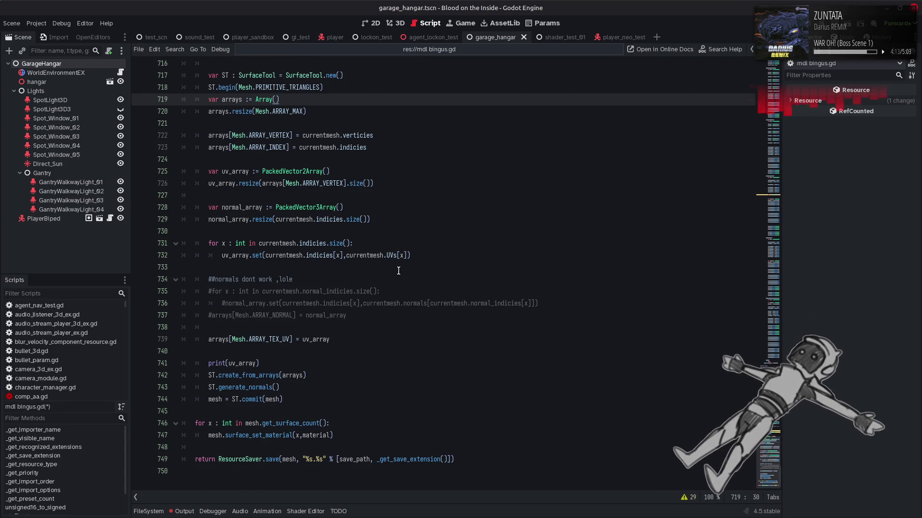
{"action": "scroll", "coordinate": [441, 289], "scroll_direction": "up", "scroll_amount": 3}
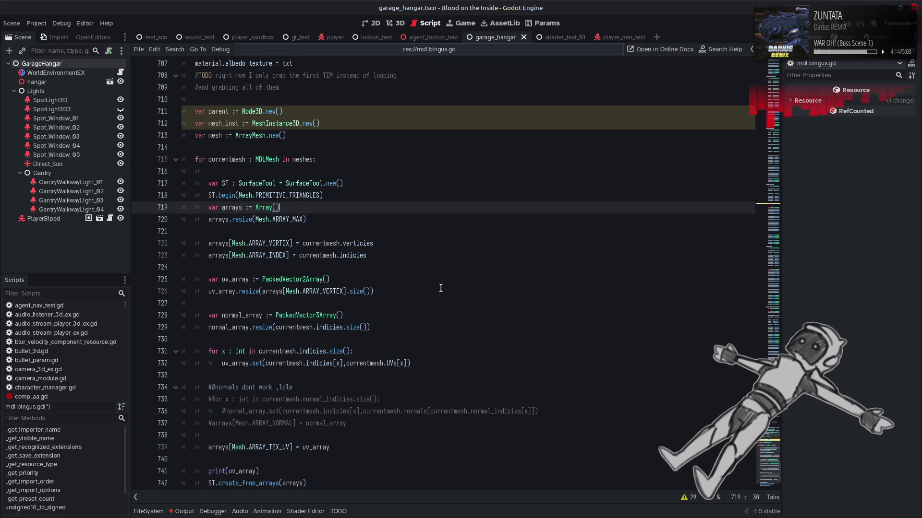
{"action": "double_click", "coordinate": [230, 284]}
{"action": "key", "text": "End"}
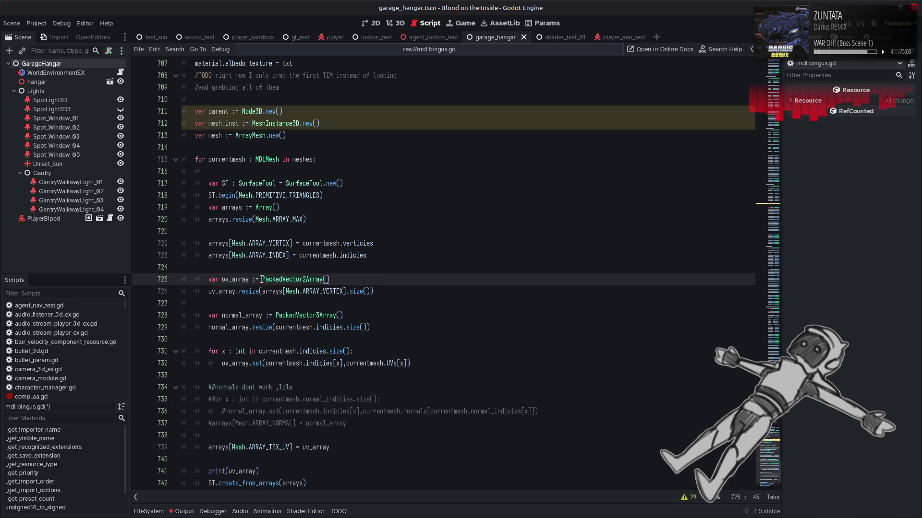
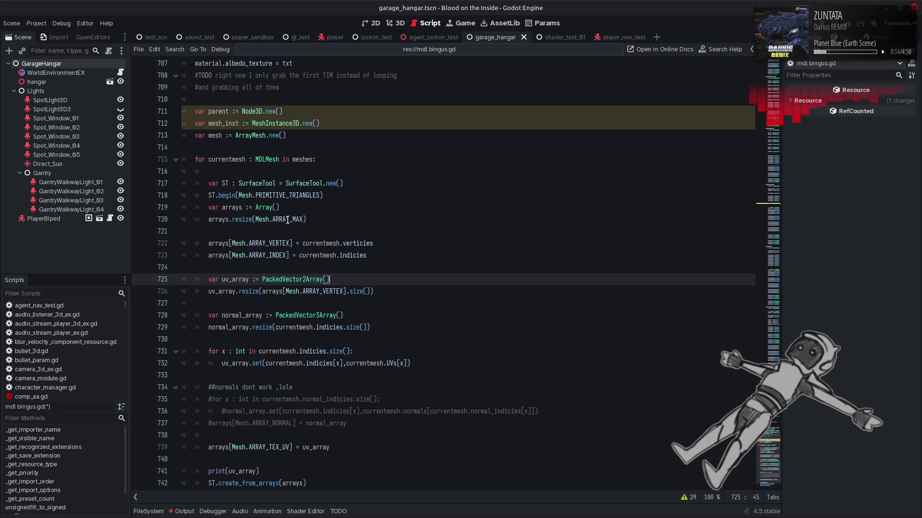
Step: Open and read the Mesh ArrayType documentation
{"action": "mouse_move", "coordinate": [291, 222]}
{"action": "left_click", "coordinate": [398, 232]}
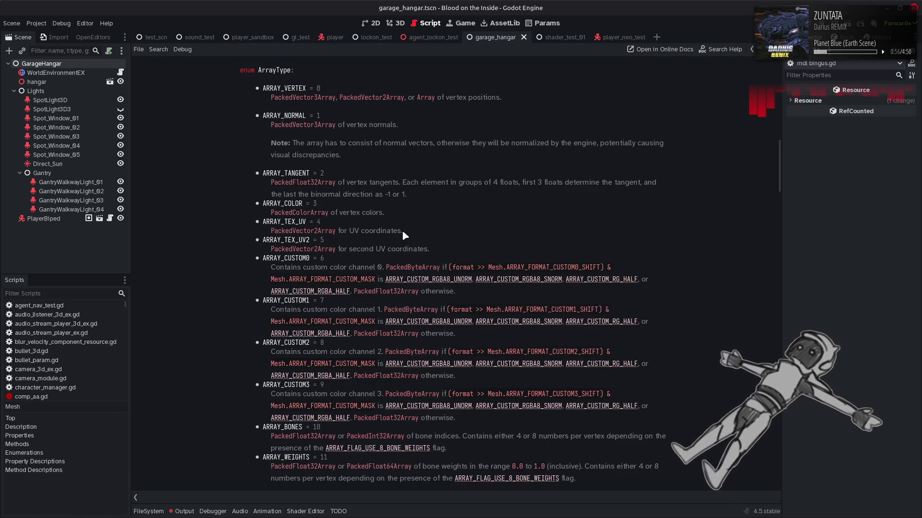
{"action": "scroll", "coordinate": [466, 238], "scroll_direction": "down", "scroll_amount": 3}
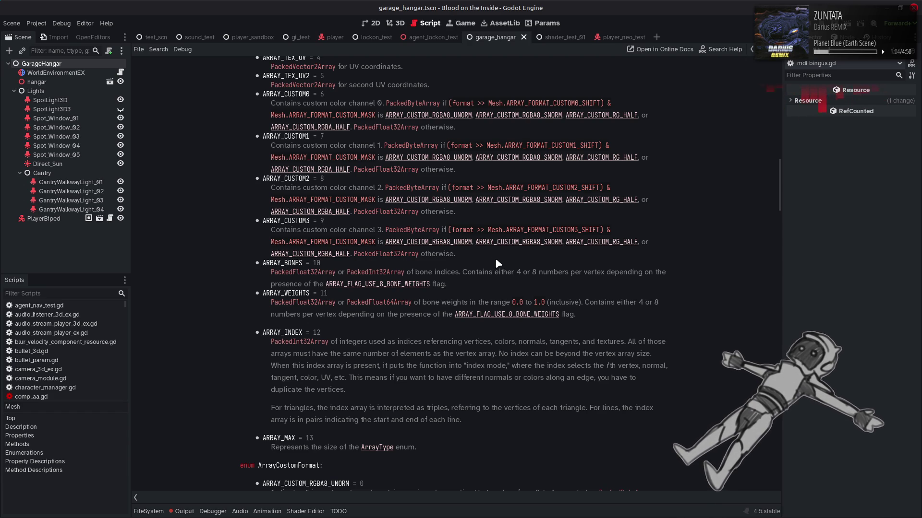
{"action": "scroll", "coordinate": [496, 260], "scroll_direction": "up", "scroll_amount": 4}
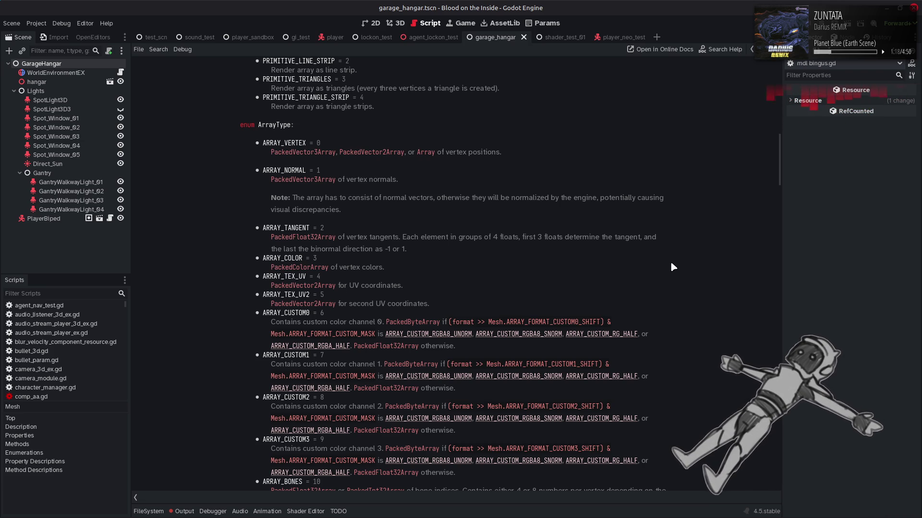
{"action": "scroll", "coordinate": [671, 264], "scroll_direction": "down", "scroll_amount": 5}
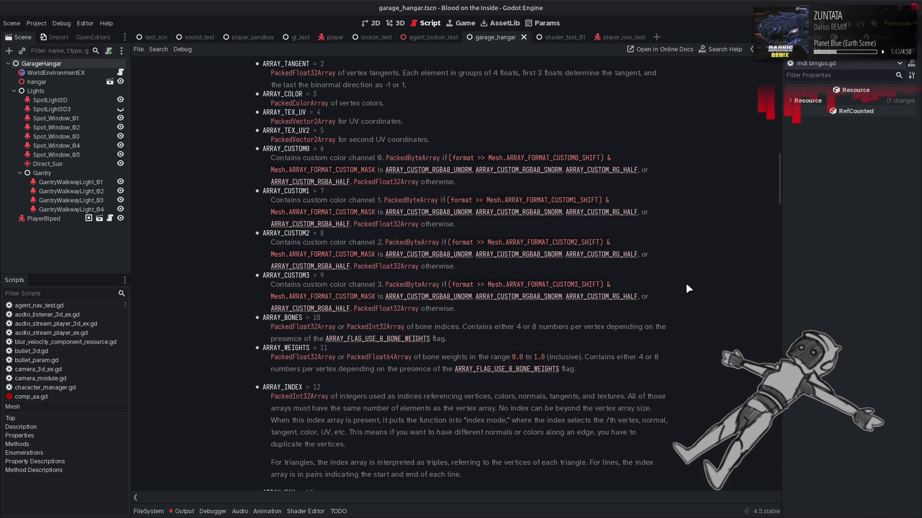
{"action": "scroll", "coordinate": [686, 285], "scroll_direction": "up", "scroll_amount": 3}
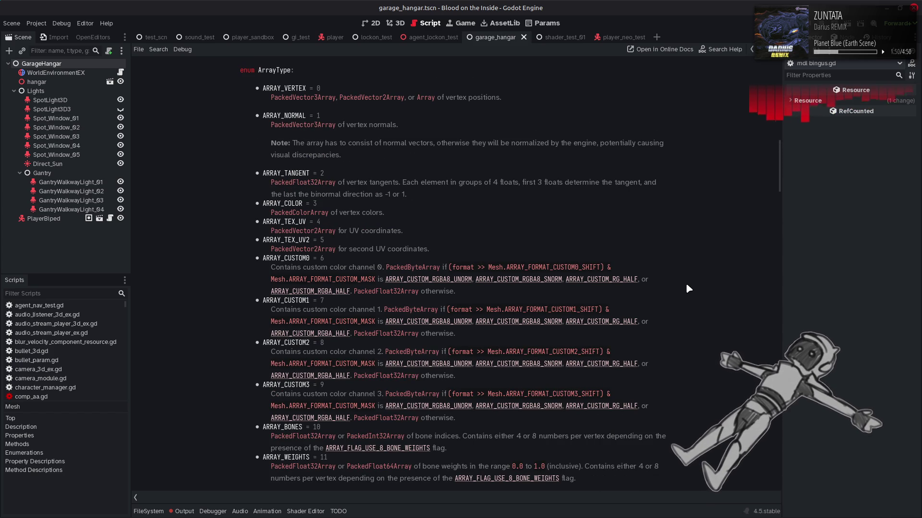
Step: Back in mdl bingus.gd, highlight the uv_array and indicies uses around line 732
{"action": "key", "text": "alt+Left"}
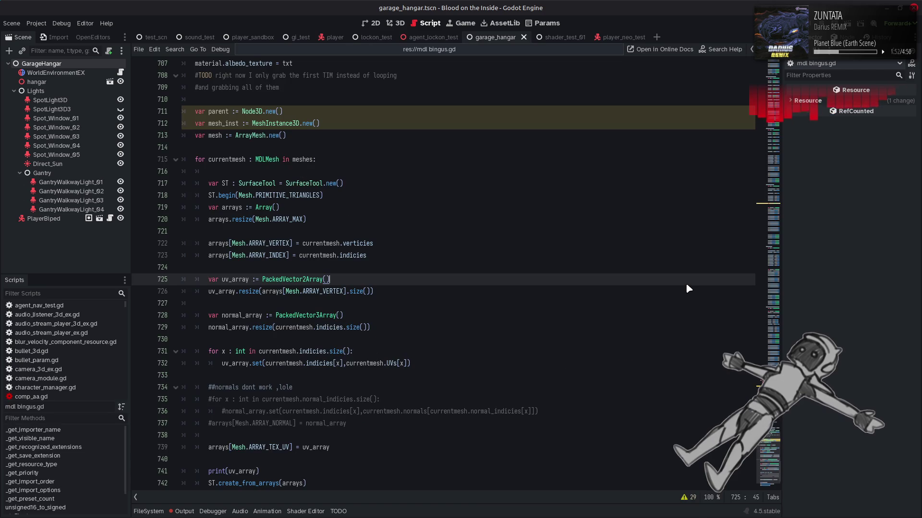
{"action": "scroll", "coordinate": [558, 279], "scroll_direction": "down", "scroll_amount": 3}
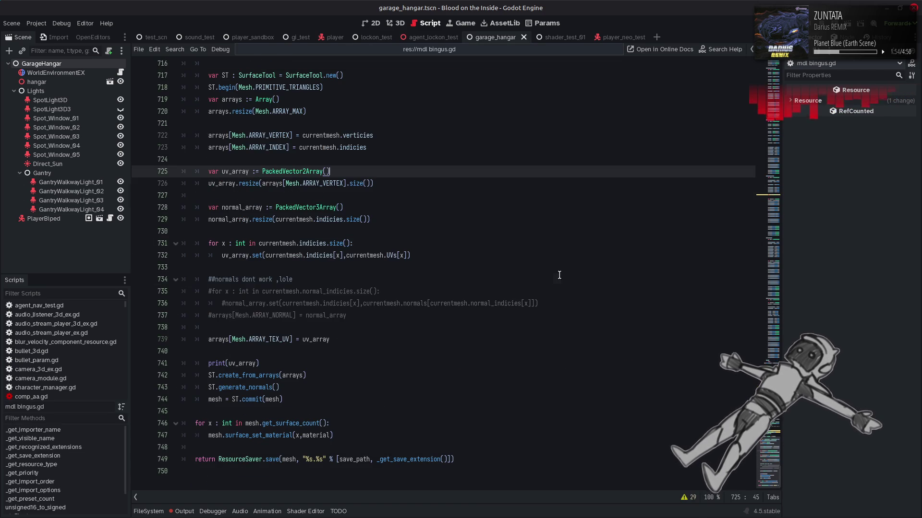
{"action": "double_click", "coordinate": [318, 339]}
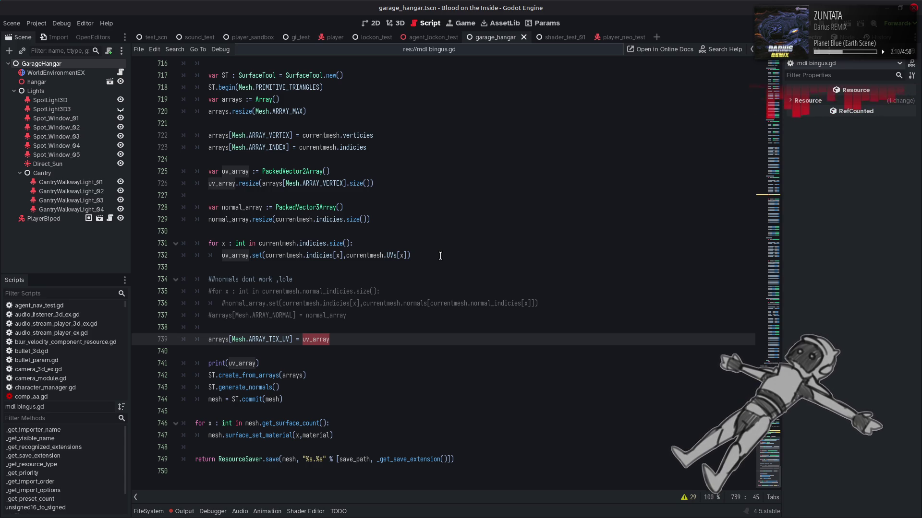
{"action": "left_click", "coordinate": [302, 255]}
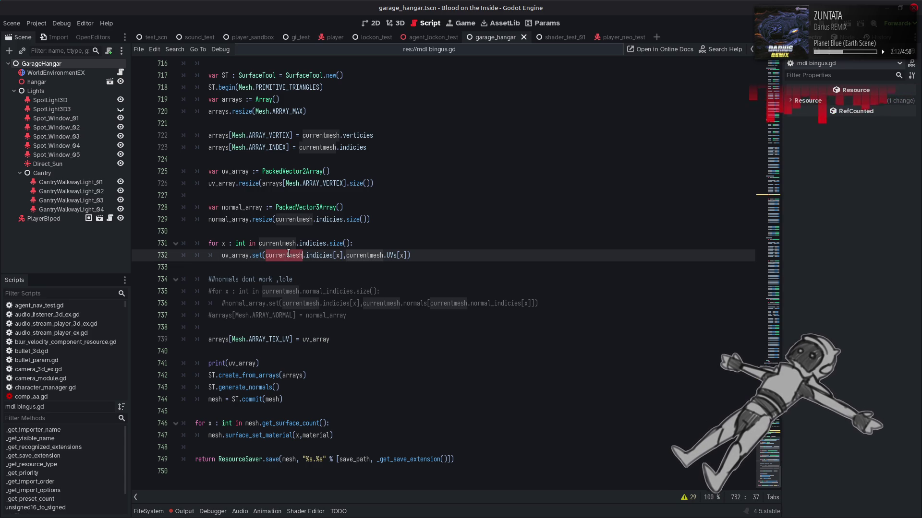
{"action": "mouse_move", "coordinate": [320, 257]}
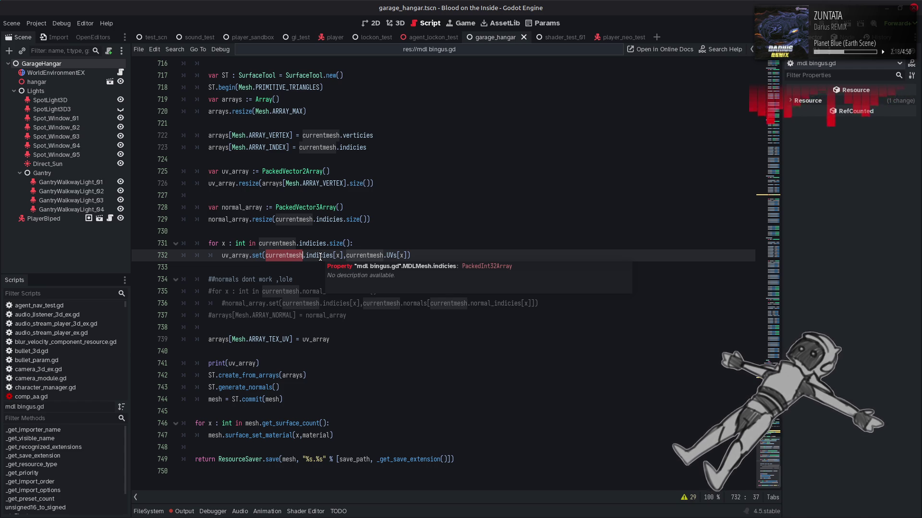
{"action": "double_click", "coordinate": [321, 255]}
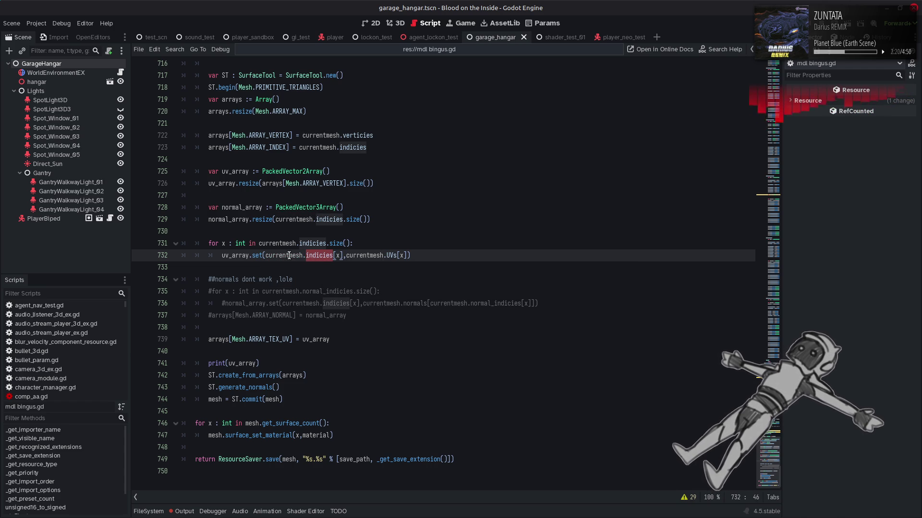
{"action": "mouse_move", "coordinate": [289, 256]}
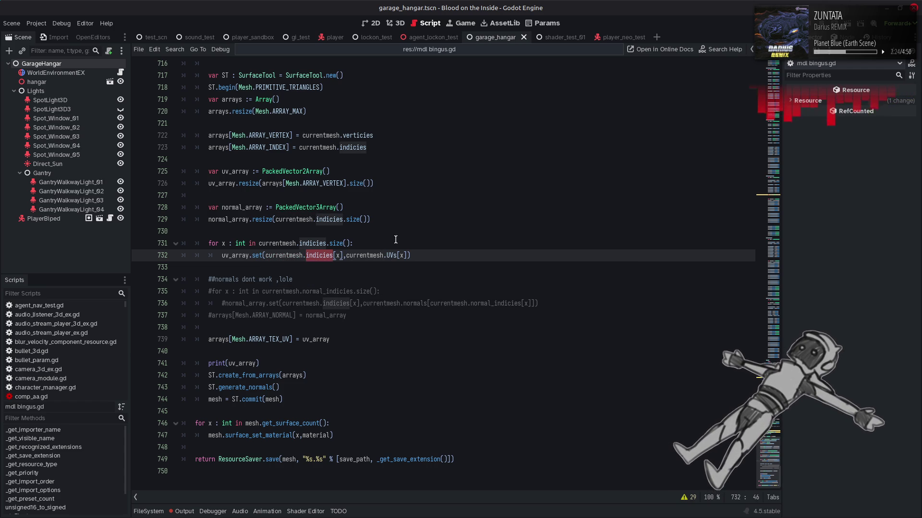
{"action": "mouse_move", "coordinate": [393, 255]}
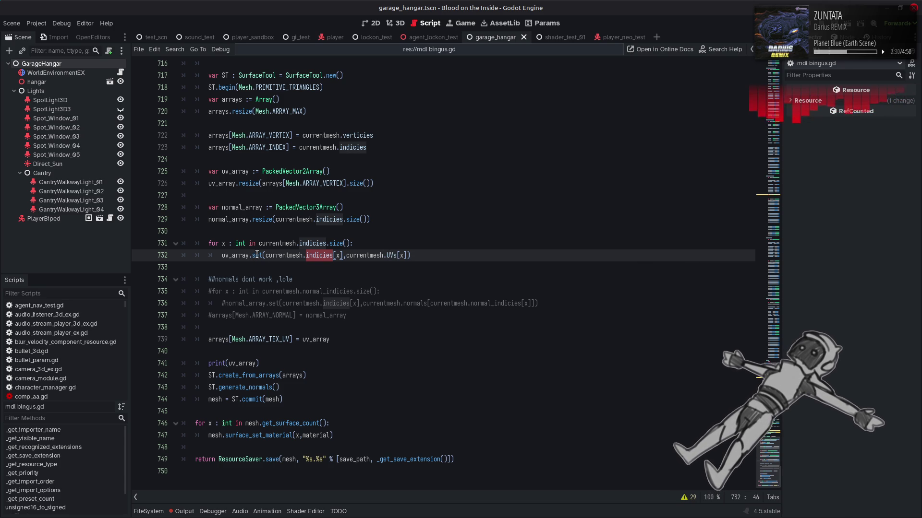
{"action": "mouse_move", "coordinate": [256, 254]}
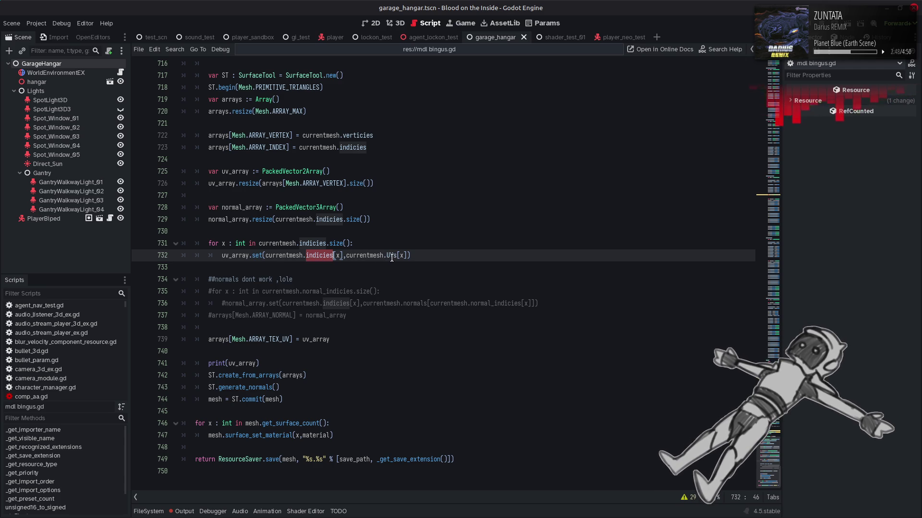
{"action": "left_click", "coordinate": [439, 256]}
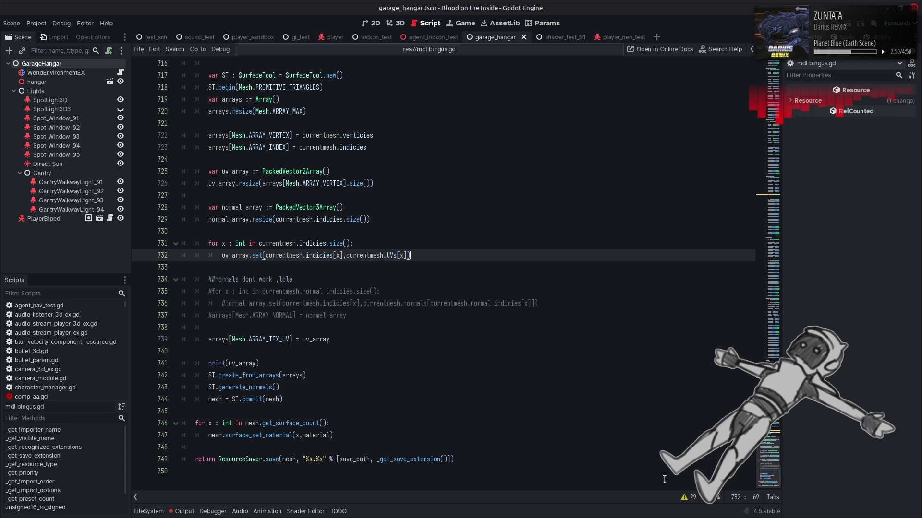
Step: Show the script warnings list and scroll up through it
{"action": "left_click", "coordinate": [693, 498]}
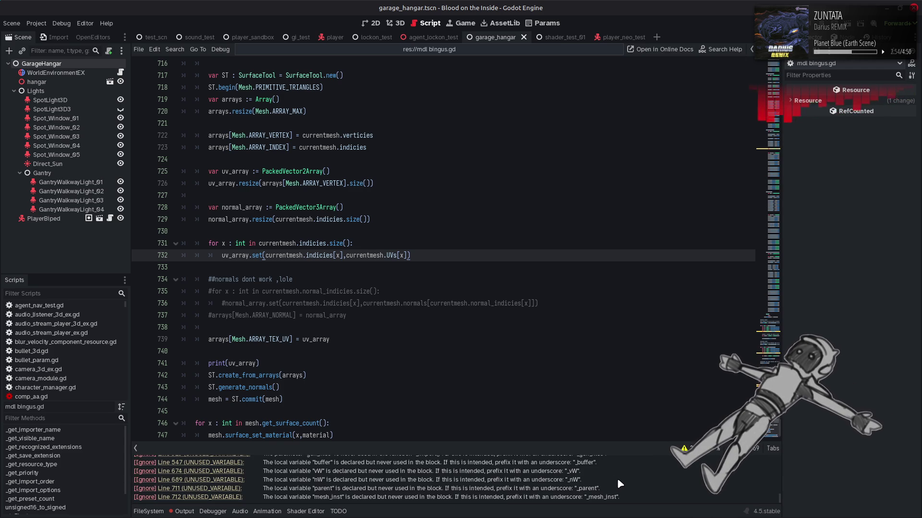
{"action": "scroll", "coordinate": [635, 483], "scroll_direction": "up", "scroll_amount": 2}
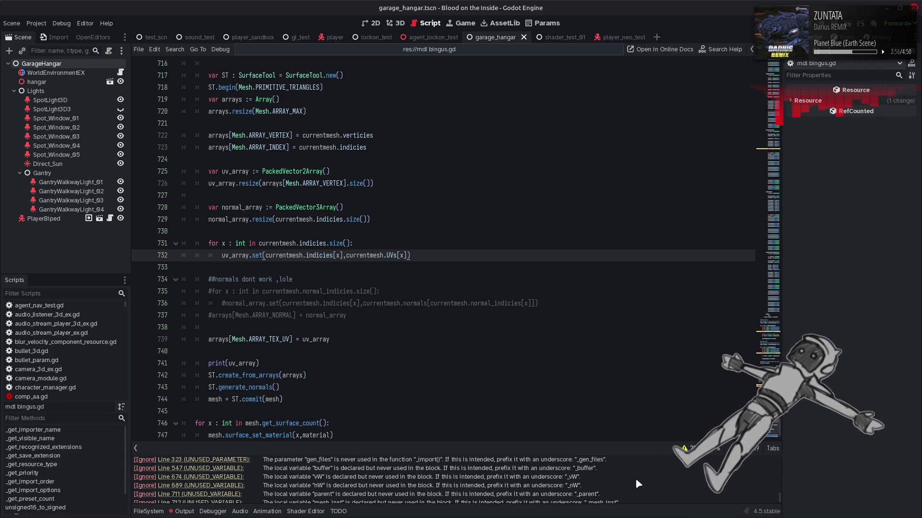
{"action": "scroll", "coordinate": [636, 481], "scroll_direction": "down", "scroll_amount": 2}
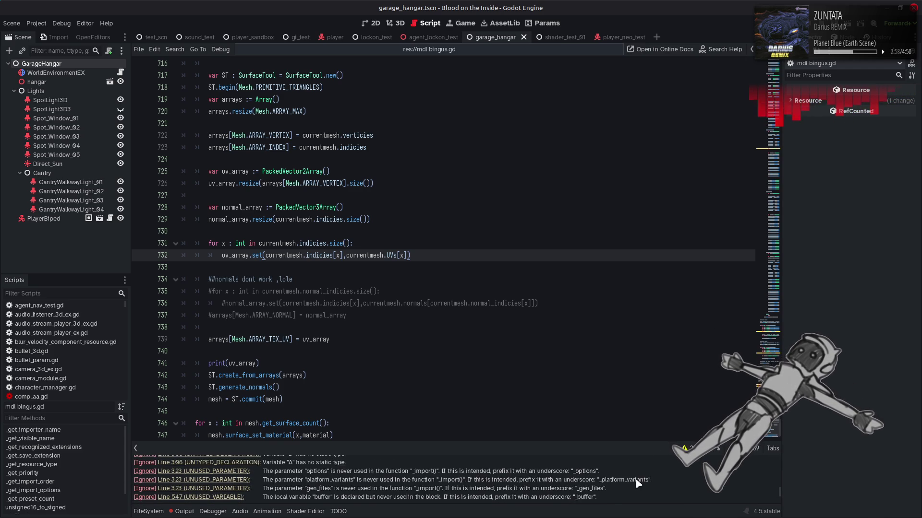
{"action": "scroll", "coordinate": [636, 480], "scroll_direction": "up", "scroll_amount": 5}
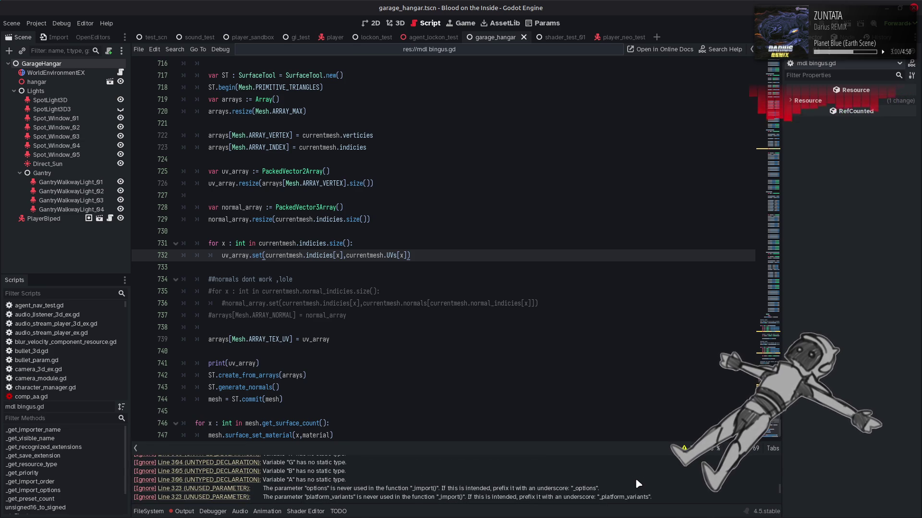
{"action": "scroll", "coordinate": [638, 484], "scroll_direction": "up", "scroll_amount": 3}
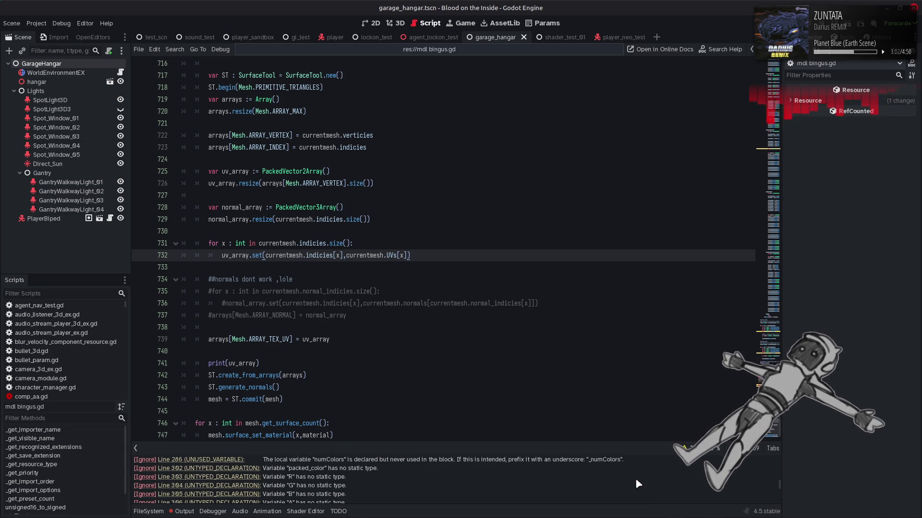
{"action": "scroll", "coordinate": [636, 480], "scroll_direction": "up", "scroll_amount": 3}
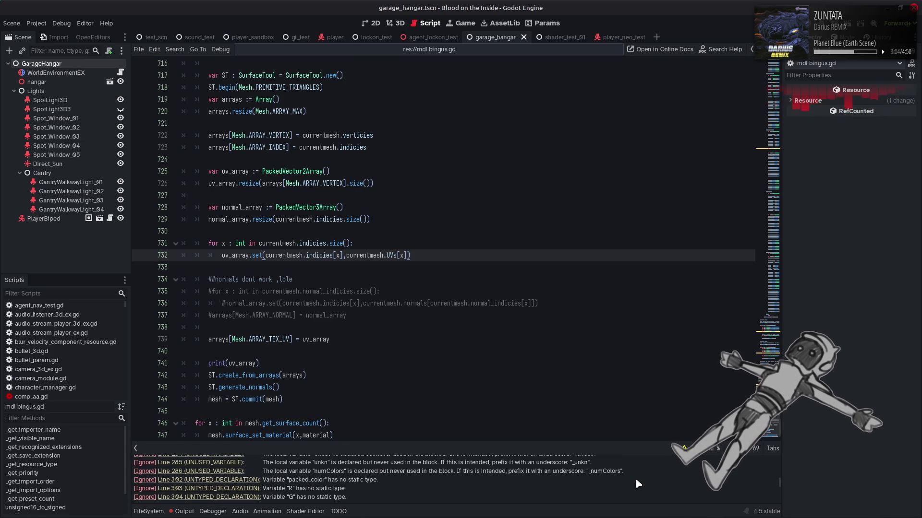
{"action": "scroll", "coordinate": [635, 478], "scroll_direction": "up", "scroll_amount": 2}
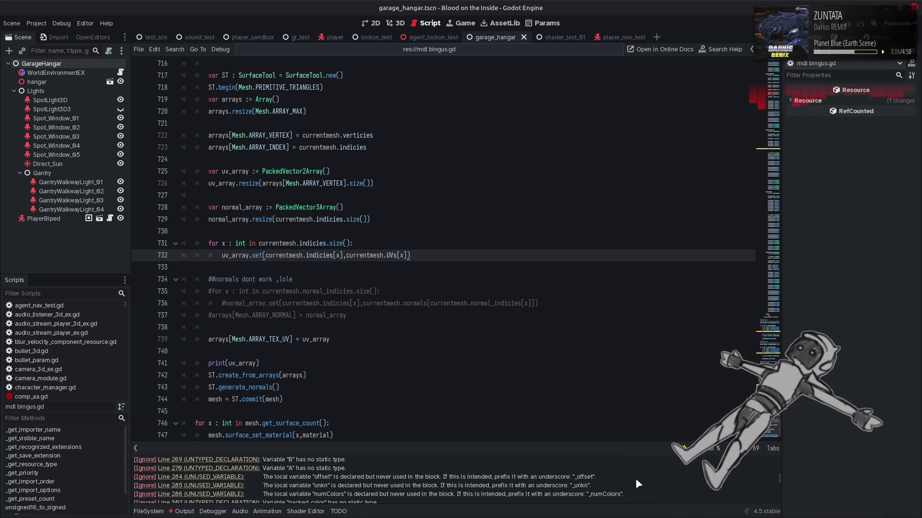
{"action": "scroll", "coordinate": [635, 478], "scroll_direction": "up", "scroll_amount": 5}
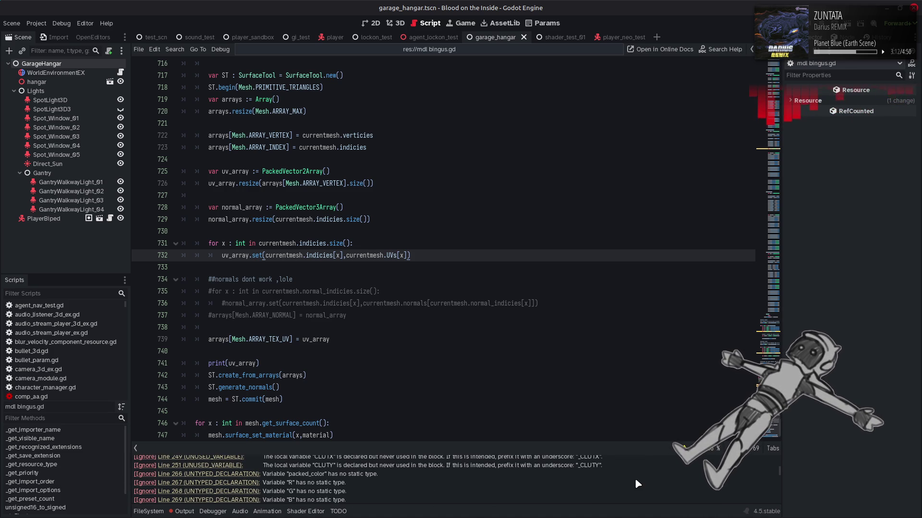
{"action": "scroll", "coordinate": [635, 480], "scroll_direction": "up", "scroll_amount": 2}
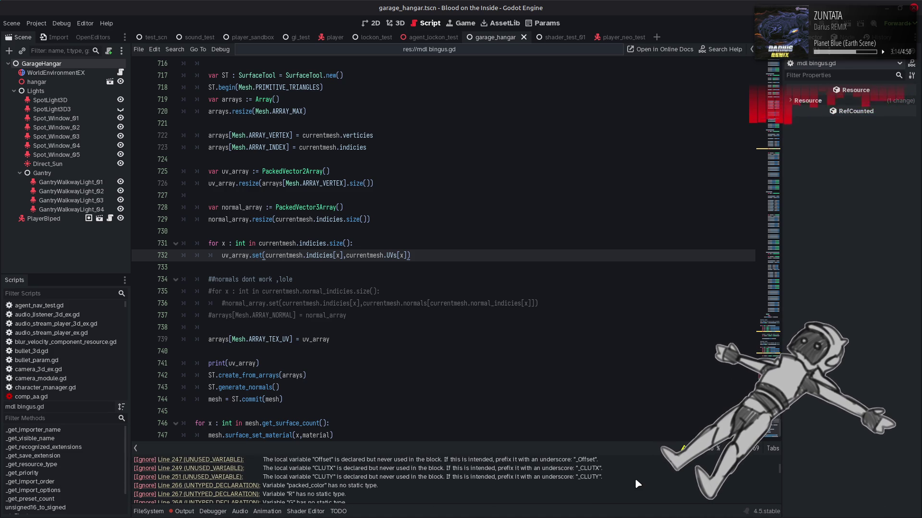
{"action": "scroll", "coordinate": [636, 480], "scroll_direction": "up", "scroll_amount": 1}
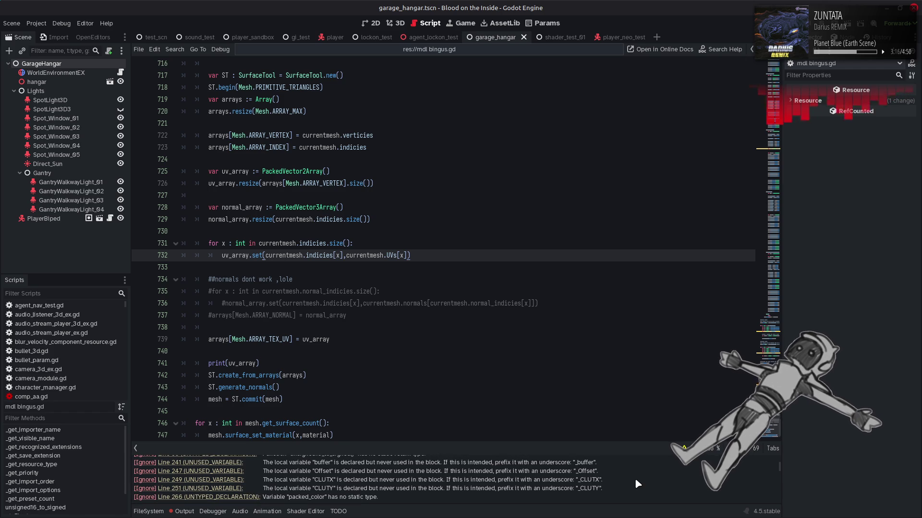
{"action": "scroll", "coordinate": [636, 479], "scroll_direction": "up", "scroll_amount": 2}
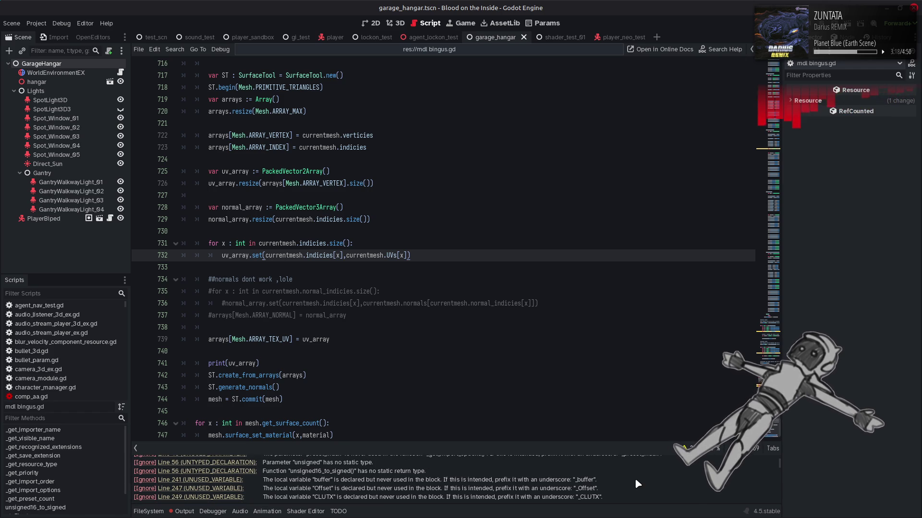
{"action": "scroll", "coordinate": [636, 480], "scroll_direction": "up", "scroll_amount": 2}
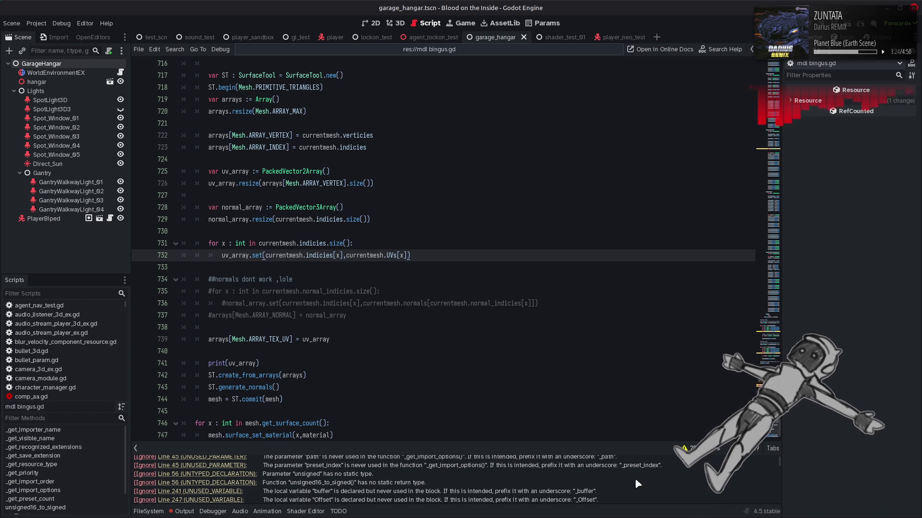
{"action": "scroll", "coordinate": [636, 480], "scroll_direction": "up", "scroll_amount": 1}
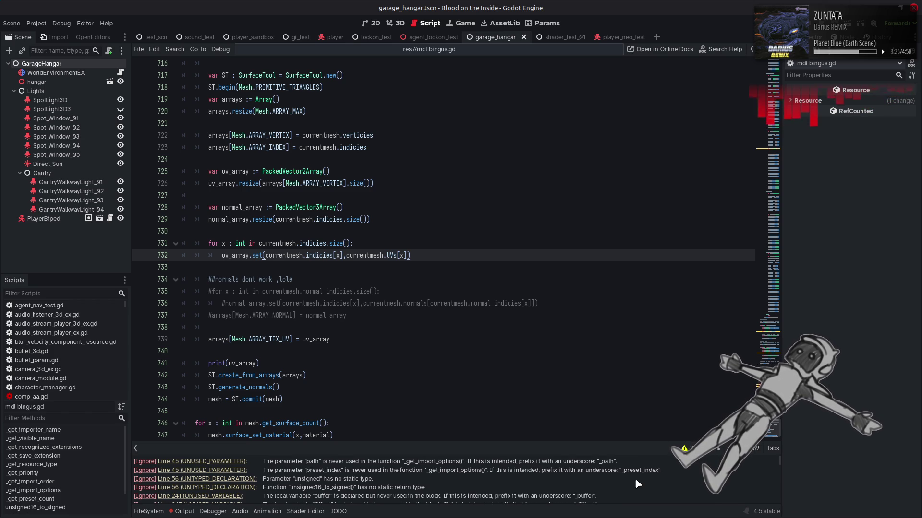
Step: Collapse the warnings panel and select 'arrays' in the UV resize line 726
{"action": "left_click", "coordinate": [685, 449]}
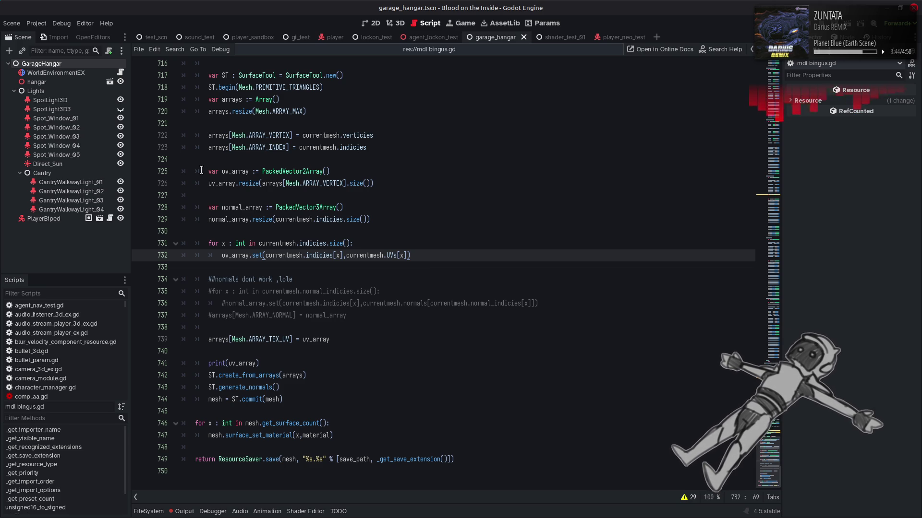
{"action": "mouse_move", "coordinate": [213, 182]}
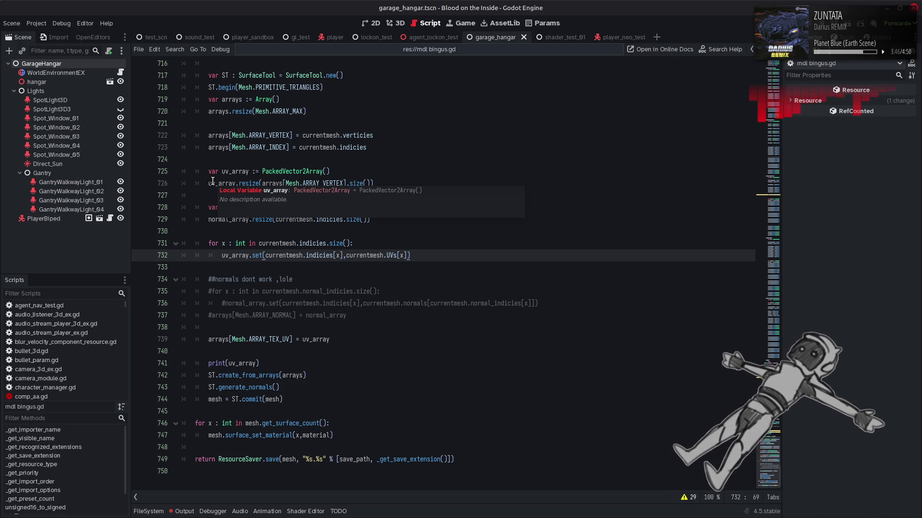
{"action": "double_click", "coordinate": [273, 183]}
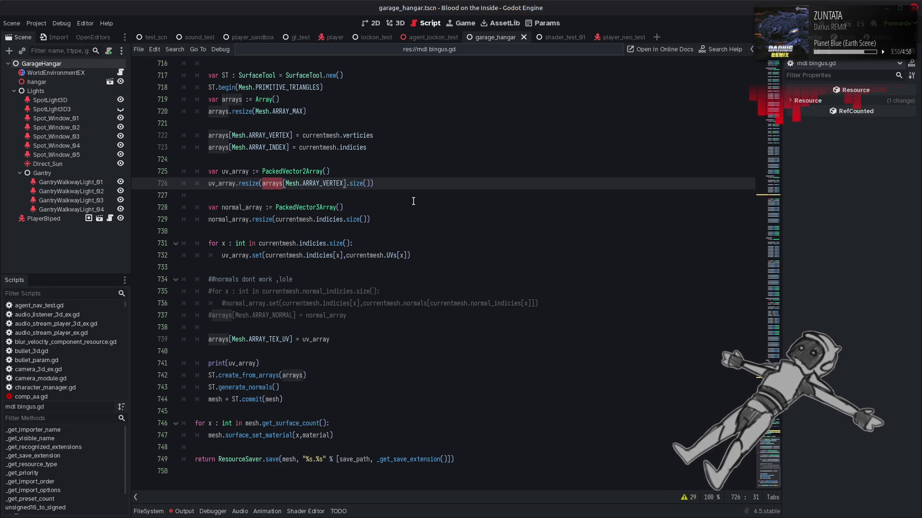
{"action": "scroll", "coordinate": [413, 201], "scroll_direction": "up", "scroll_amount": 3}
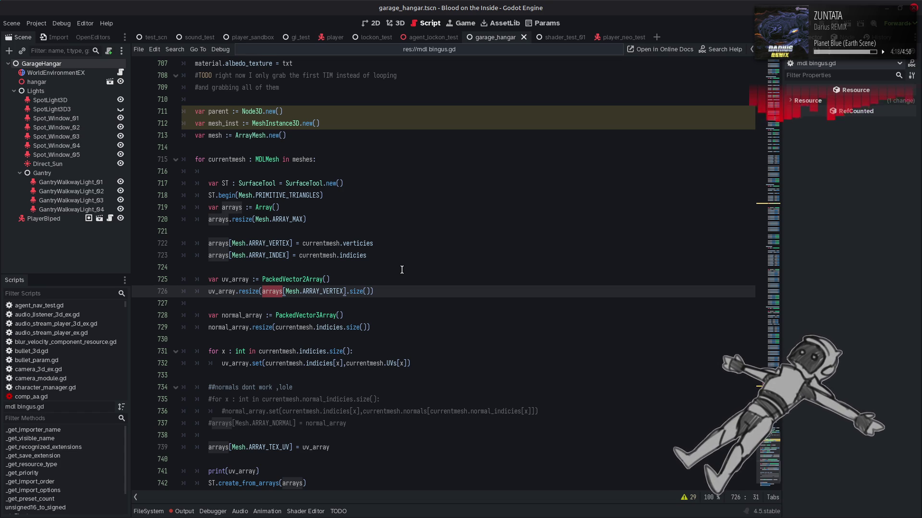
{"action": "left_click", "coordinate": [393, 286]}
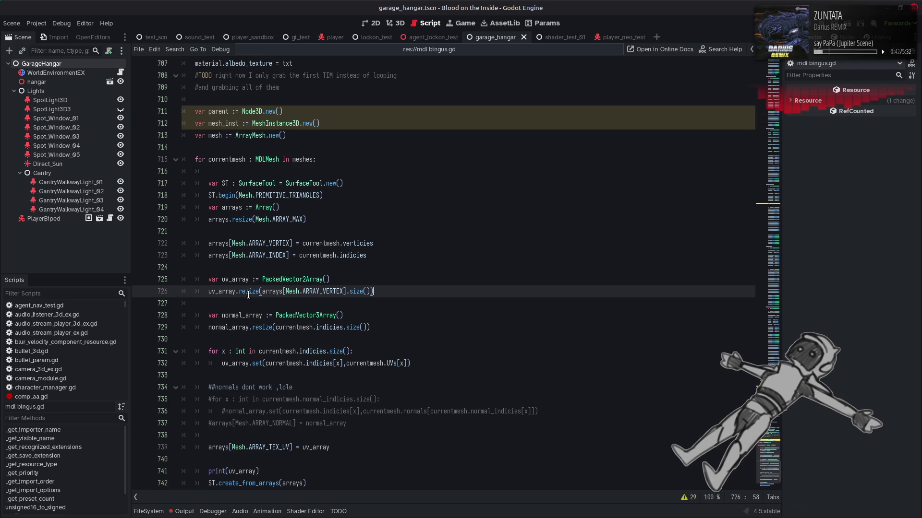
{"action": "mouse_move", "coordinate": [249, 295]}
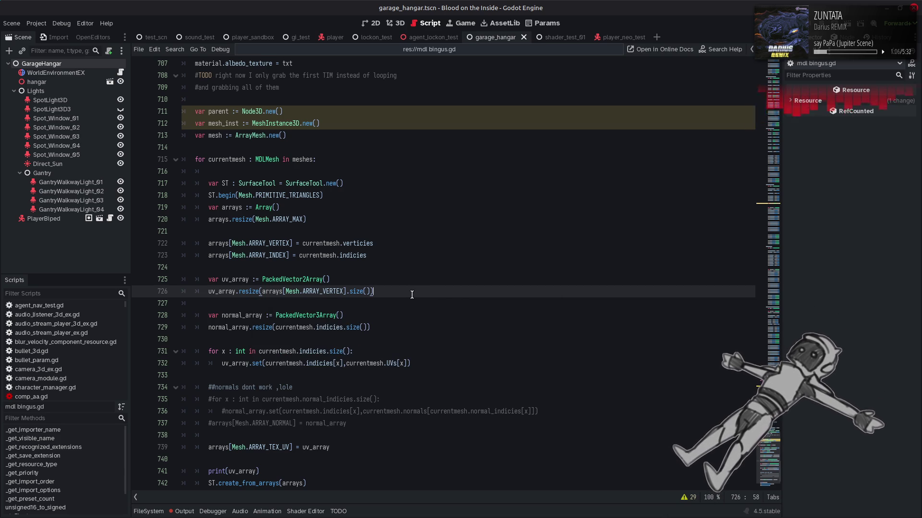
{"action": "left_click_drag", "start_coordinate": [262, 291], "coordinate": [326, 291]}
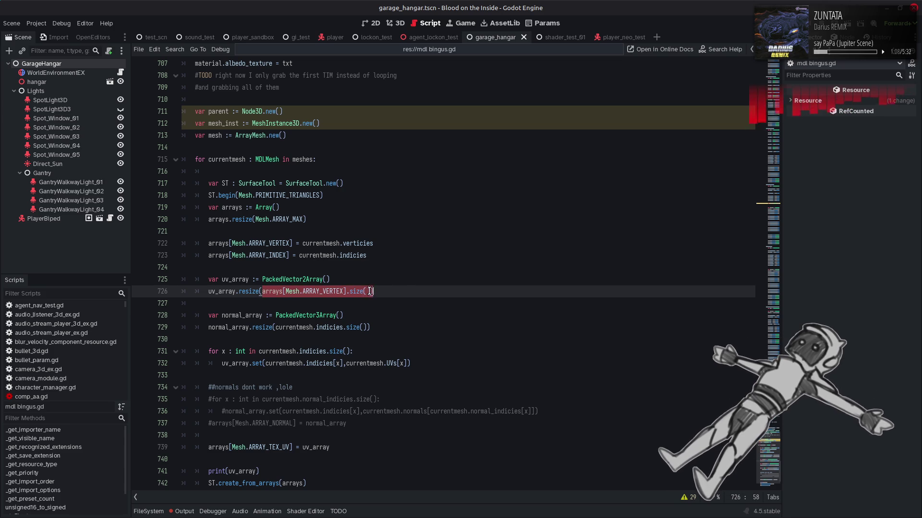
{"action": "left_click", "coordinate": [406, 291]}
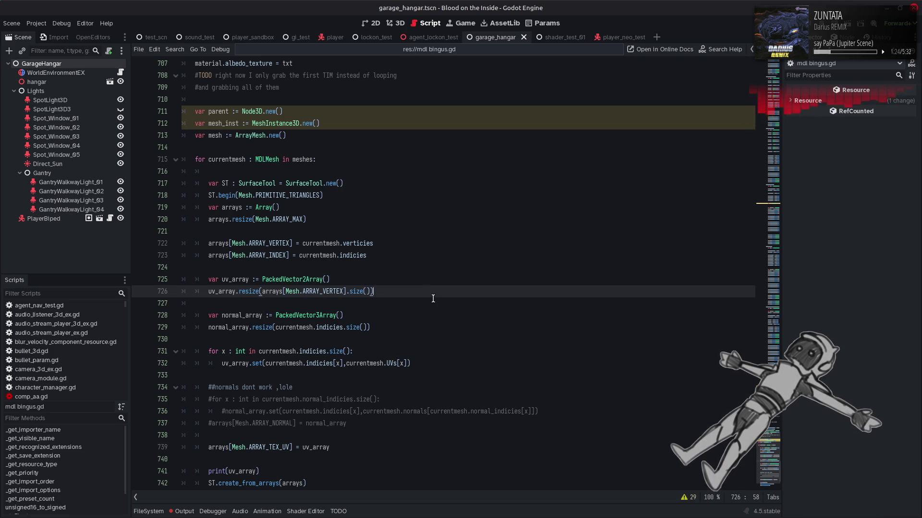
{"action": "double_click", "coordinate": [335, 327]}
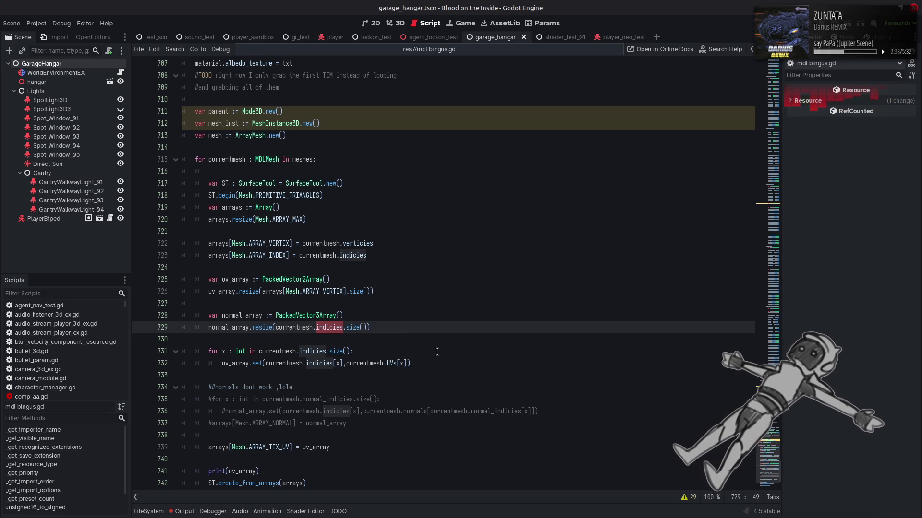
{"action": "double_click", "coordinate": [236, 364]}
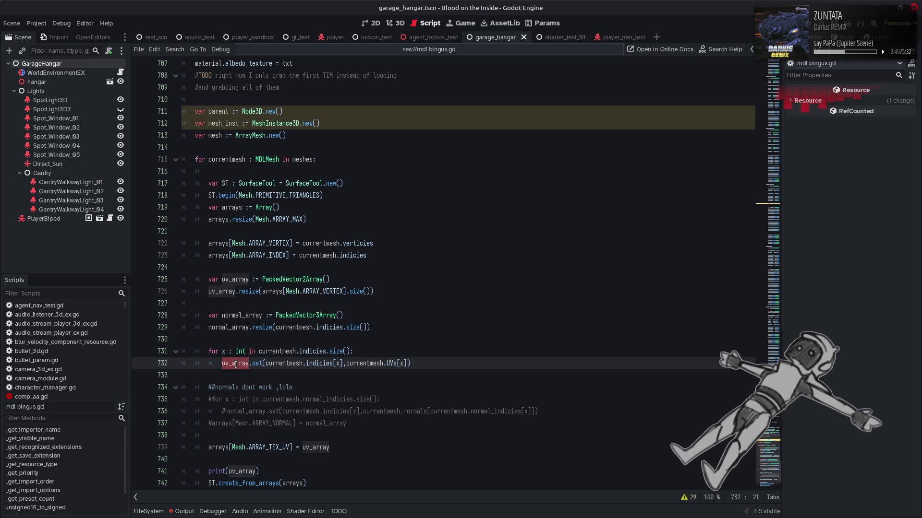
{"action": "double_click", "coordinate": [233, 280]}
{"action": "double_click", "coordinate": [305, 280]}
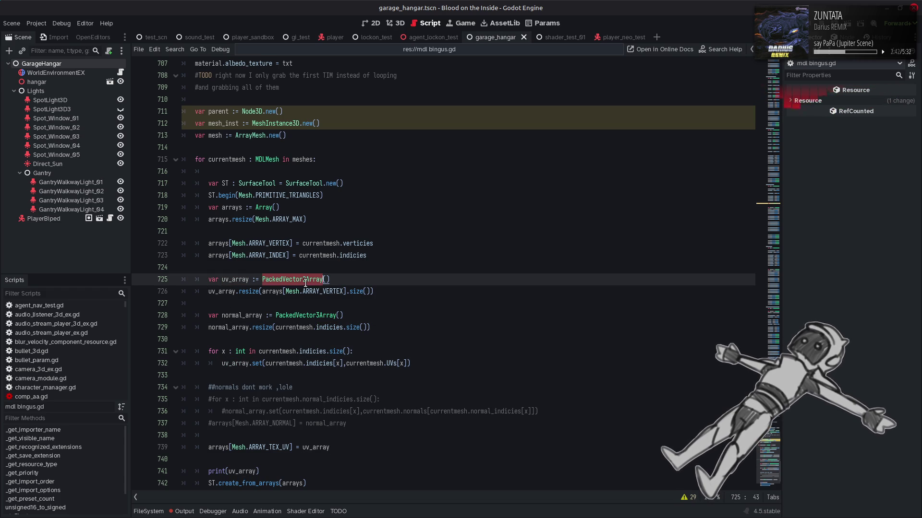
{"action": "left_click", "coordinate": [407, 264]}
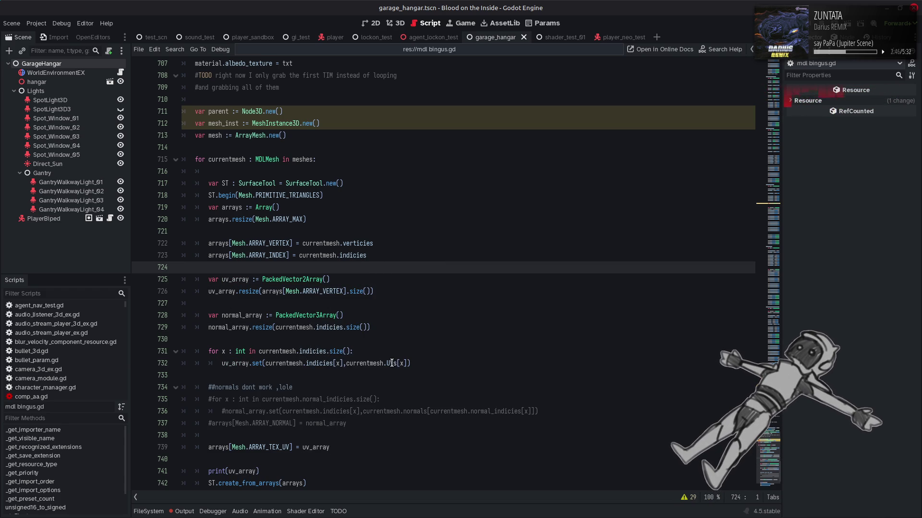
{"action": "mouse_move", "coordinate": [392, 364]}
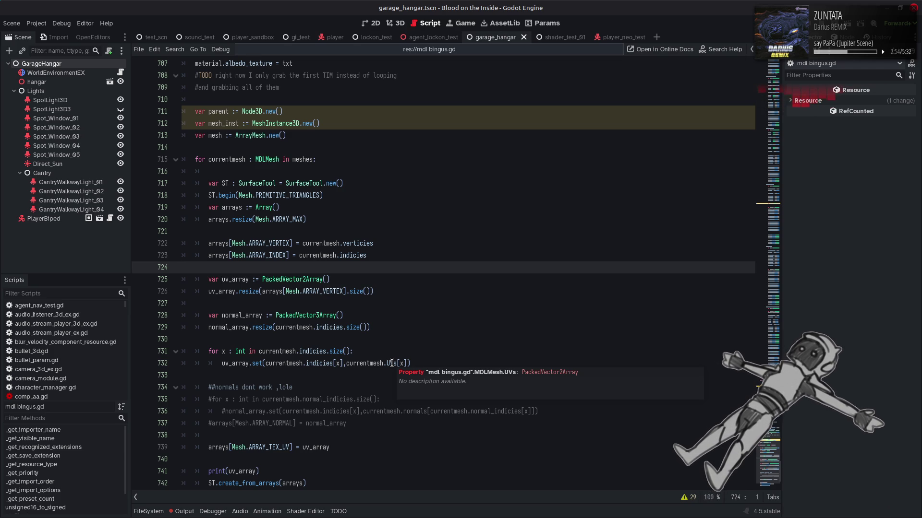
{"action": "double_click", "coordinate": [392, 363]}
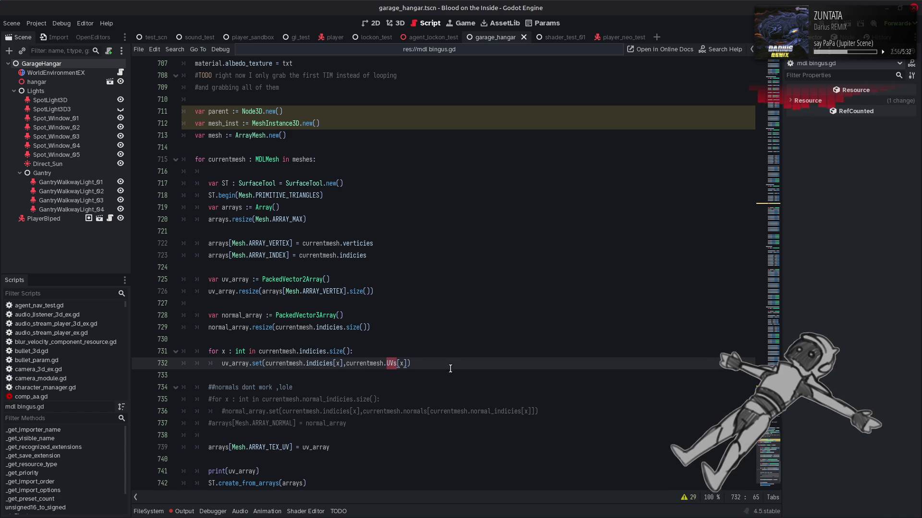
{"action": "scroll", "coordinate": [396, 361], "scroll_direction": "down", "scroll_amount": 1}
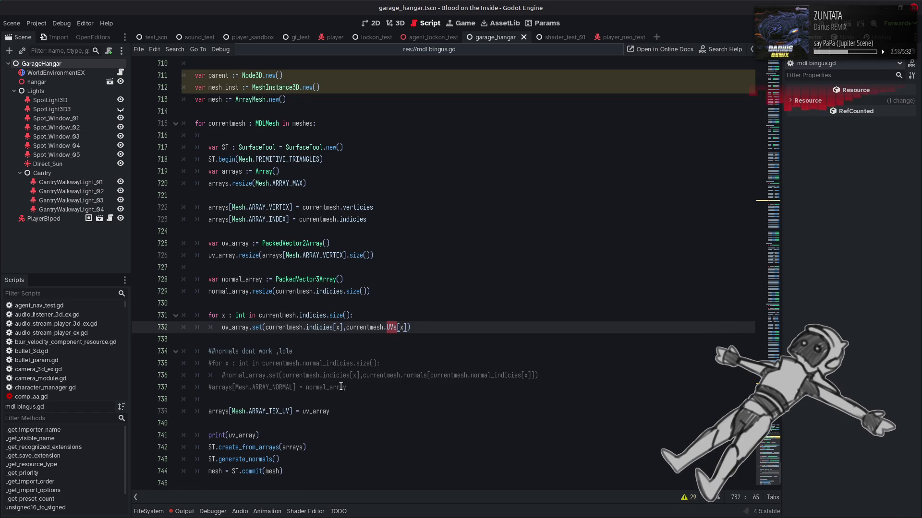
{"action": "left_click", "coordinate": [465, 324]}
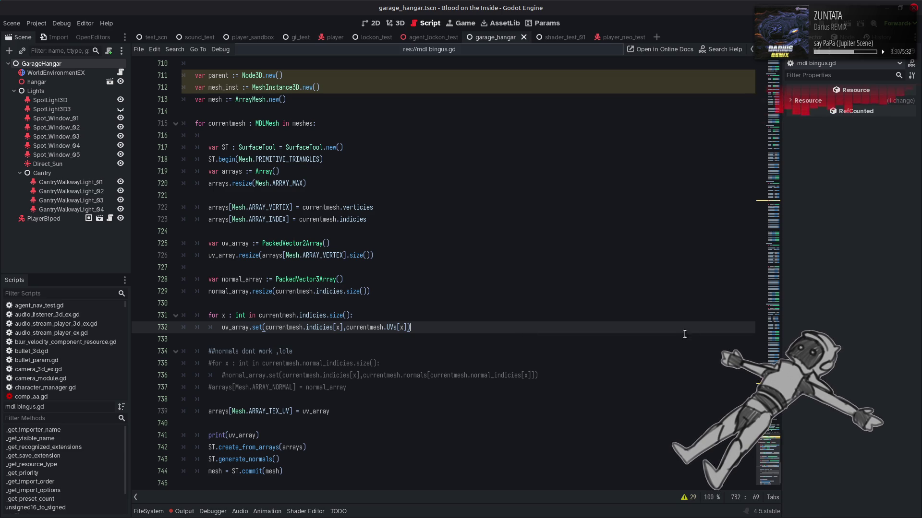
Step: Select MDLHeader's uvBlock field on line 76, then scroll down to the MDLPrimitive class
{"action": "scroll", "coordinate": [685, 334], "scroll_direction": "up", "scroll_amount": 20}
{"action": "scroll", "coordinate": [555, 260], "scroll_direction": "down", "scroll_amount": 4}
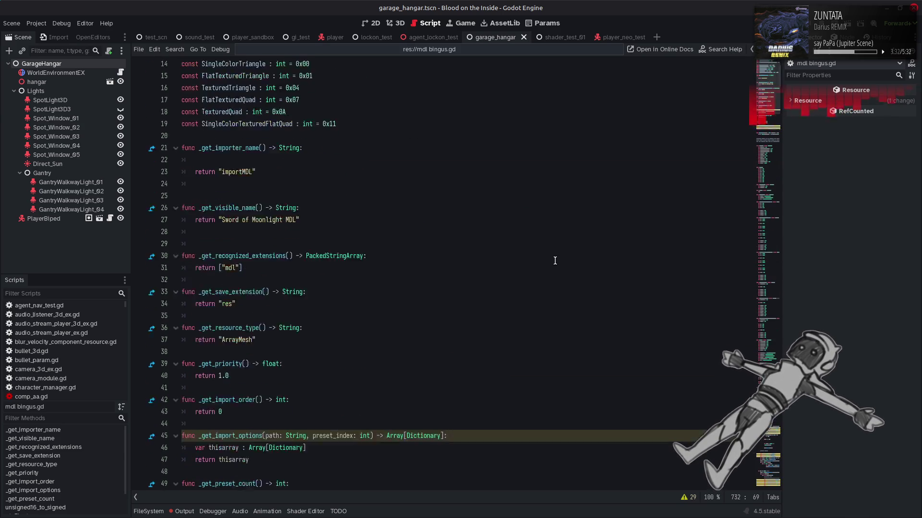
{"action": "scroll", "coordinate": [557, 259], "scroll_direction": "down", "scroll_amount": 15}
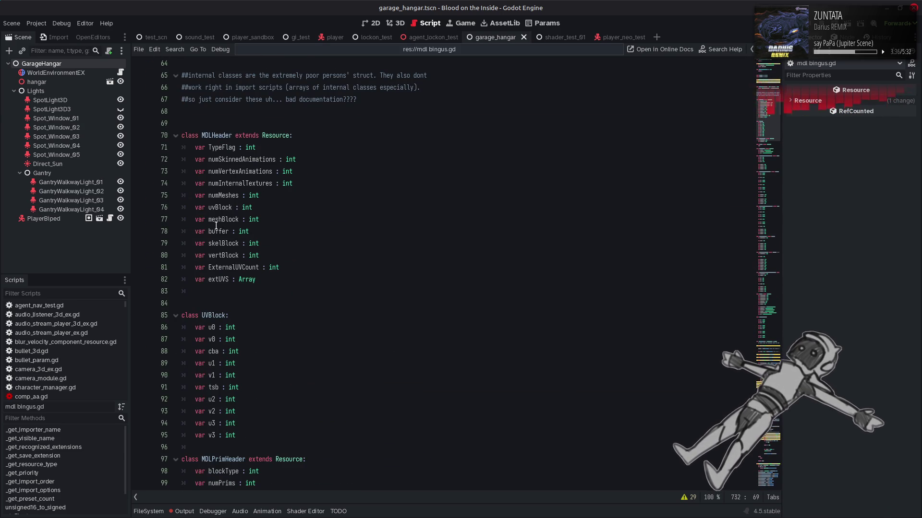
{"action": "double_click", "coordinate": [229, 208]}
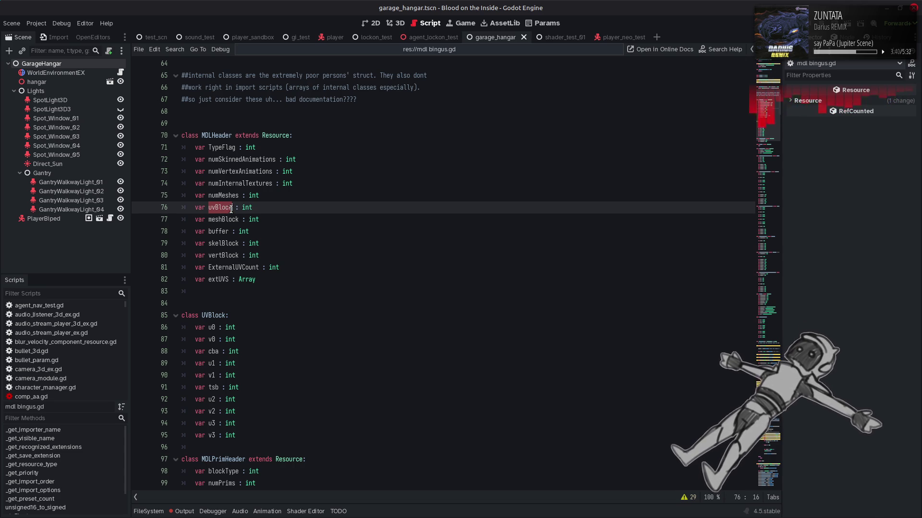
{"action": "scroll", "coordinate": [231, 209], "scroll_direction": "down", "scroll_amount": 4}
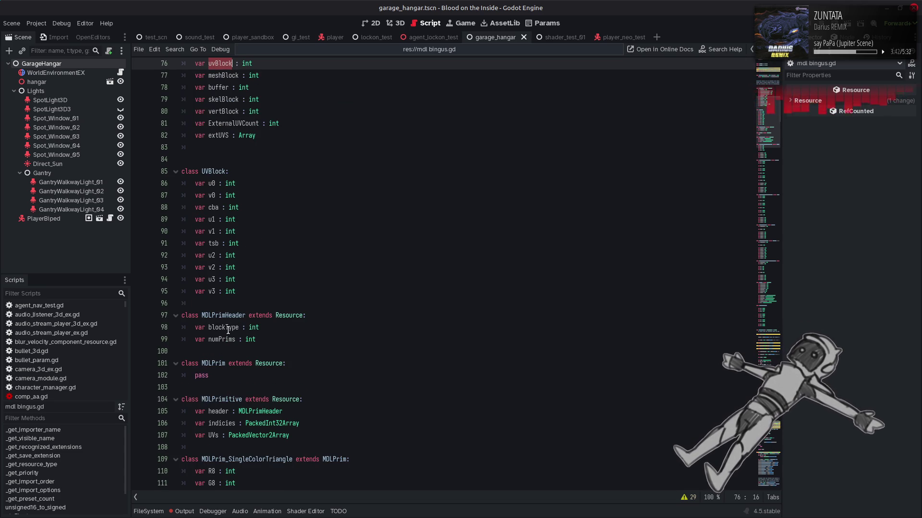
{"action": "scroll", "coordinate": [238, 328], "scroll_direction": "down", "scroll_amount": 3}
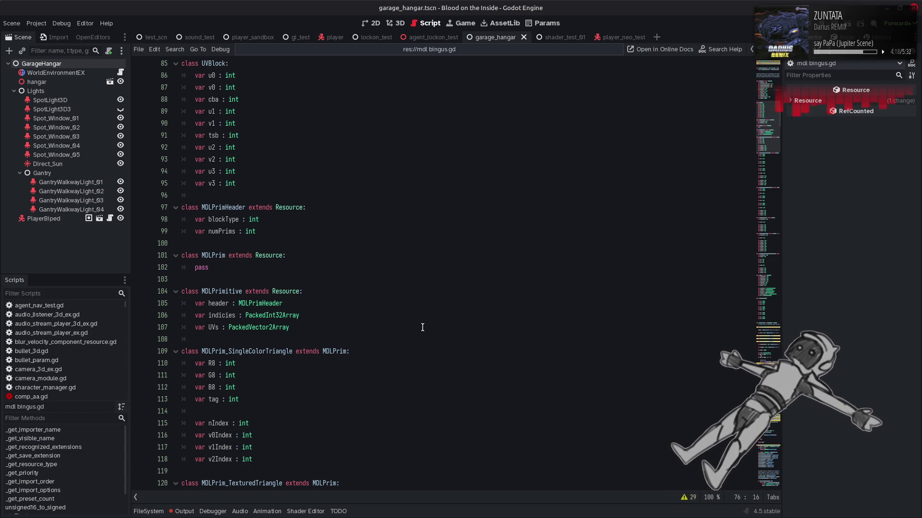
Step: Inspect MDLPrimitive's UVs and indicies fields, then jump via the minimap to the mesh-building loop
{"action": "double_click", "coordinate": [215, 328]}
{"action": "left_click", "coordinate": [291, 328]}
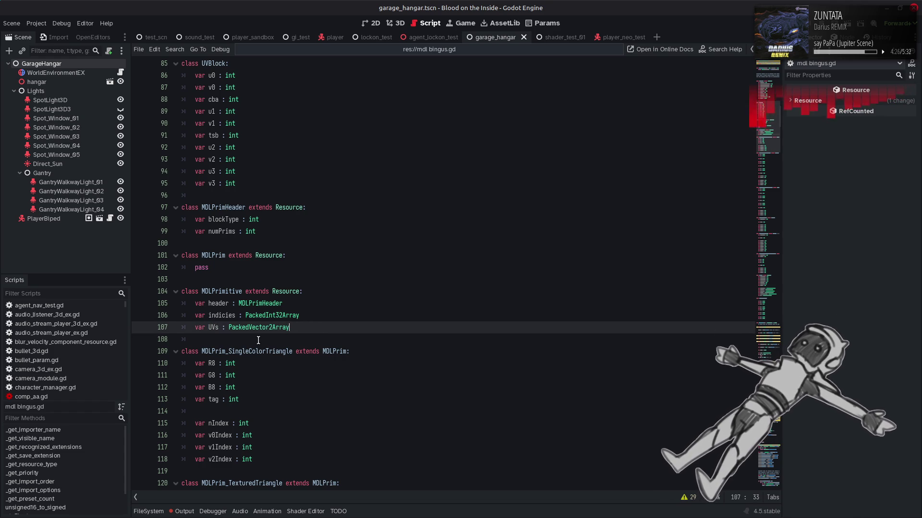
{"action": "double_click", "coordinate": [219, 316]}
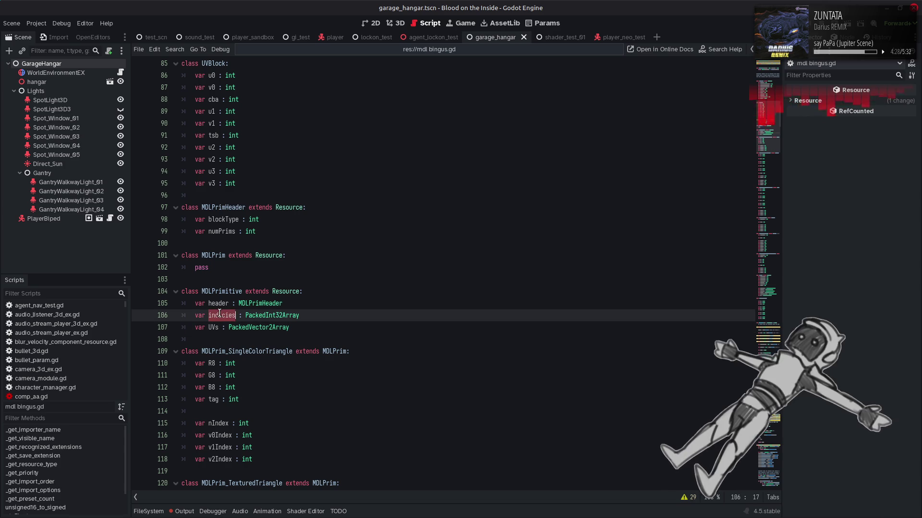
{"action": "left_click", "coordinate": [207, 317]}
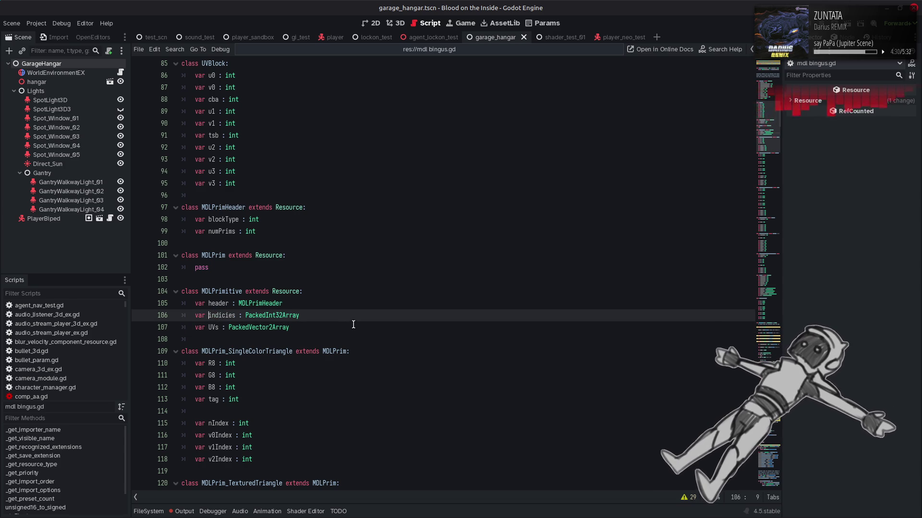
{"action": "left_click", "coordinate": [395, 329]}
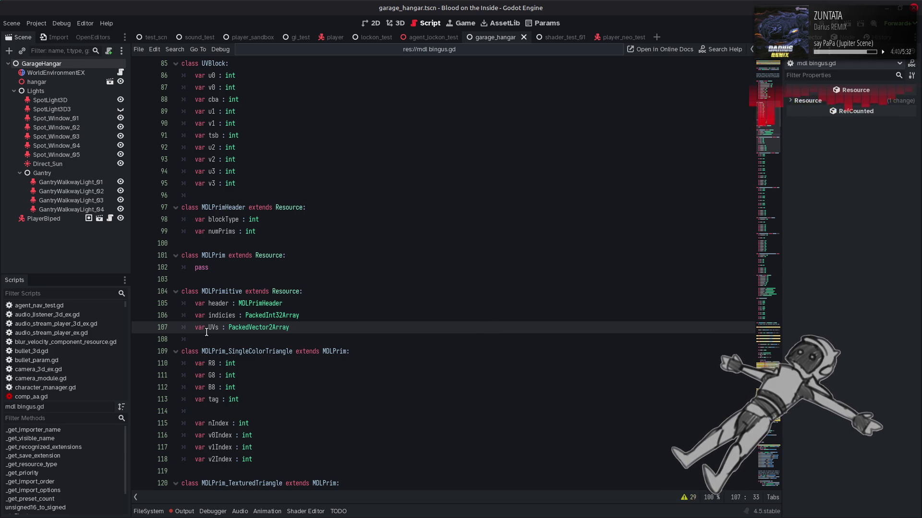
{"action": "double_click", "coordinate": [224, 316]}
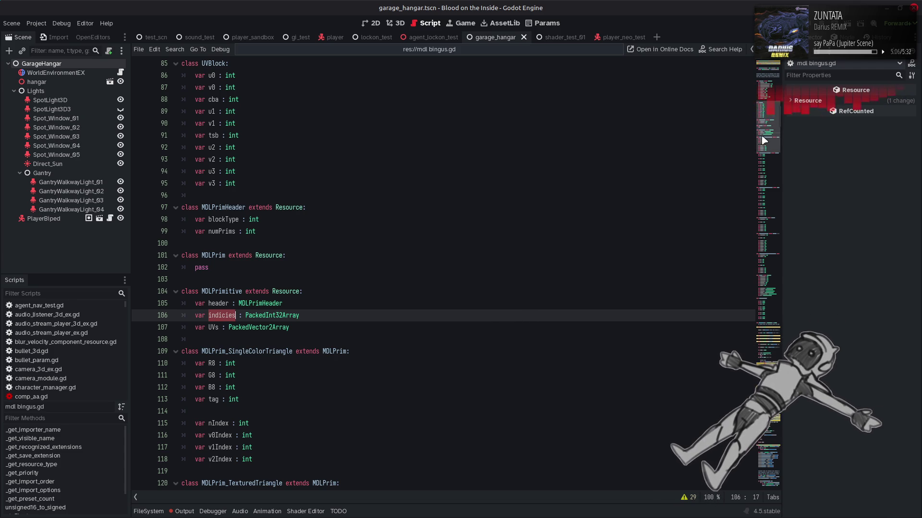
{"action": "left_click", "coordinate": [768, 487]}
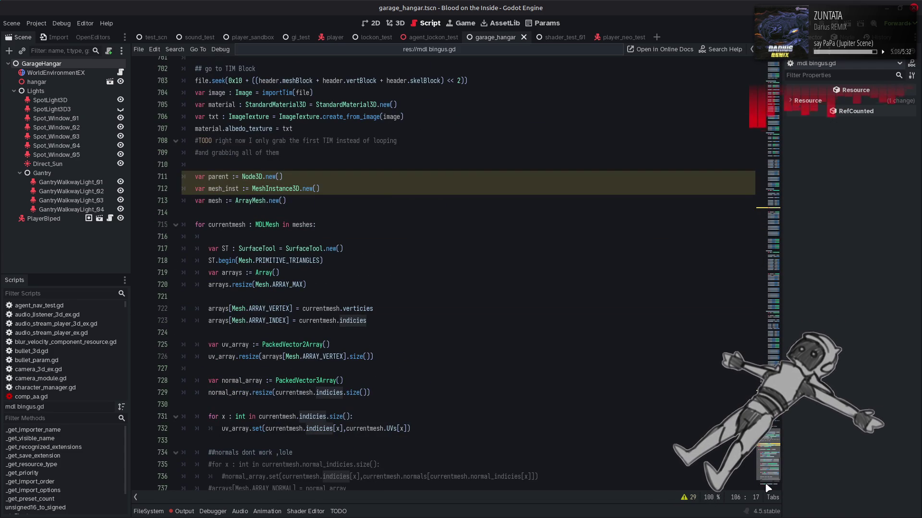
{"action": "scroll", "coordinate": [768, 485], "scroll_direction": "down", "scroll_amount": 2}
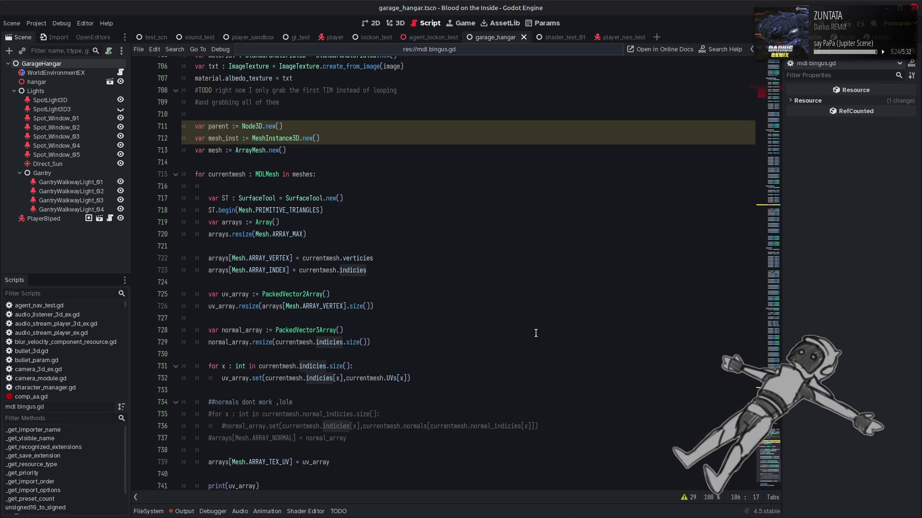
{"action": "double_click", "coordinate": [348, 268]}
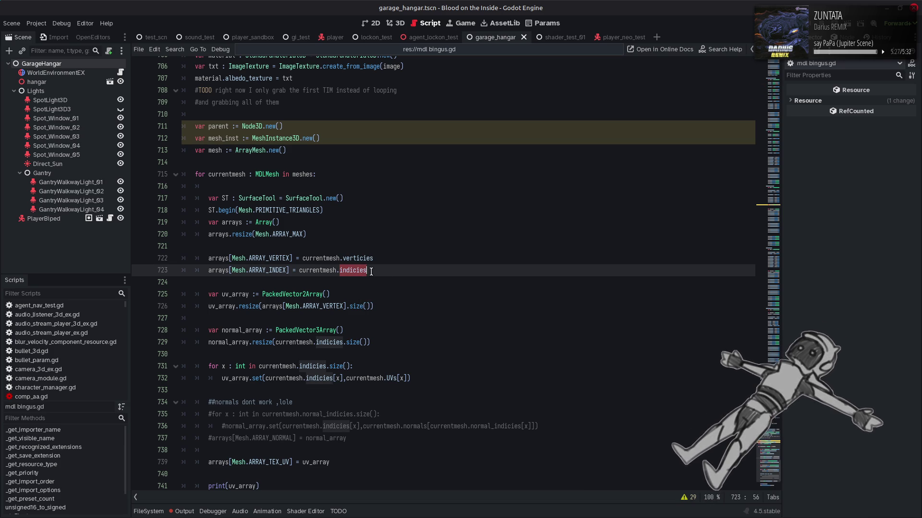
{"action": "left_click", "coordinate": [397, 273]}
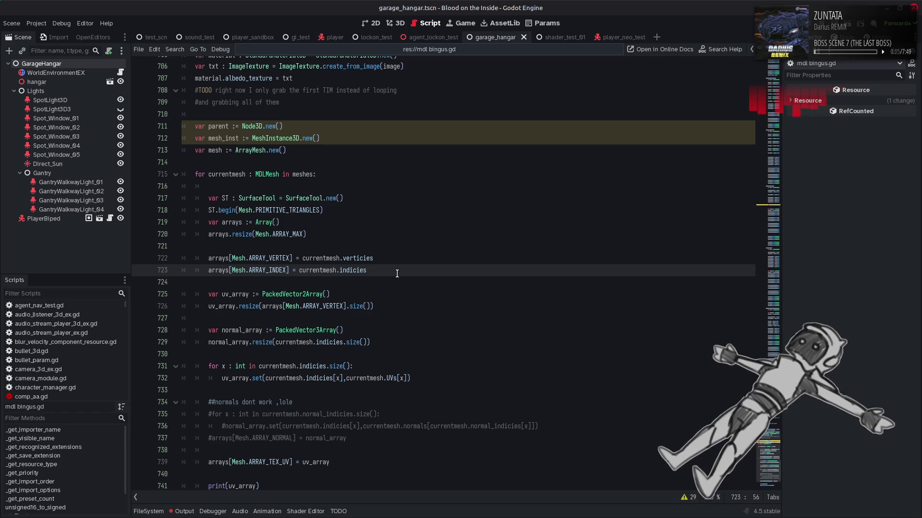
{"action": "key", "text": "shift+Left"}
{"action": "key", "text": "shift+Left"}
{"action": "key", "text": "shift+Left"}
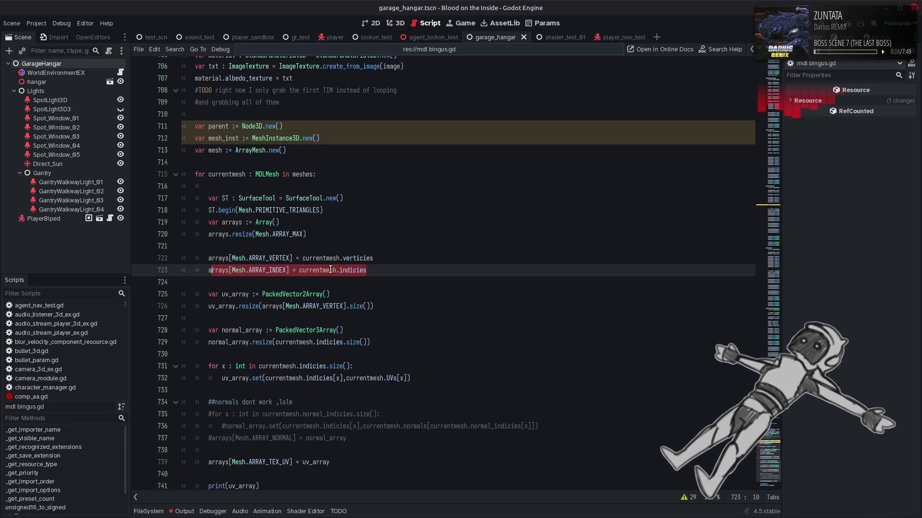
{"action": "left_click", "coordinate": [425, 267]}
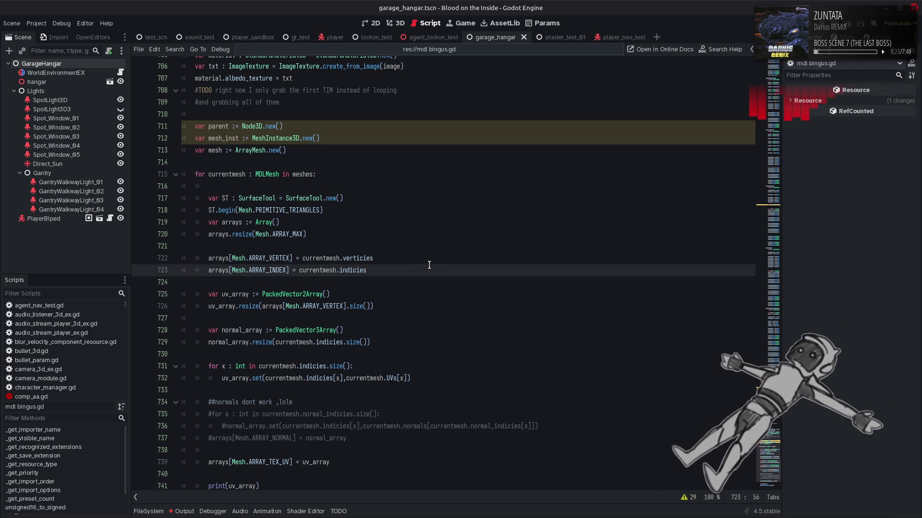
{"action": "mouse_move", "coordinate": [364, 257]}
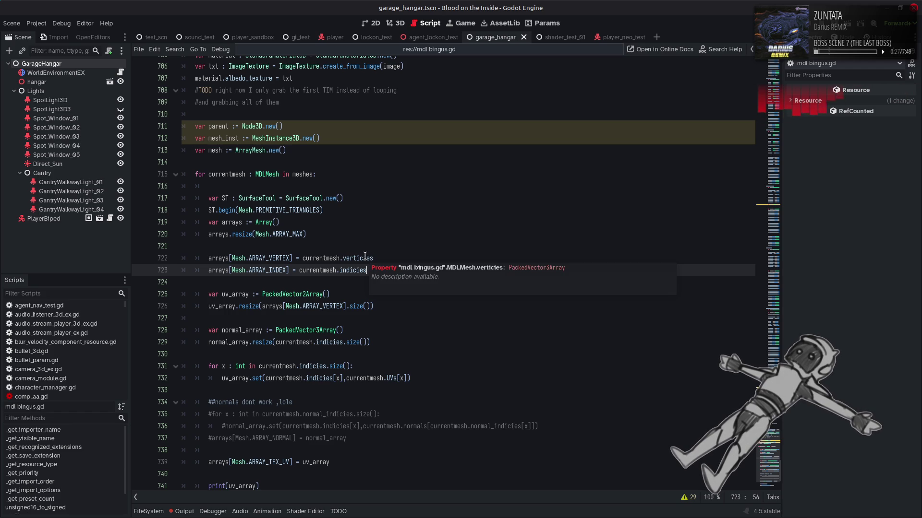
{"action": "double_click", "coordinate": [367, 257]}
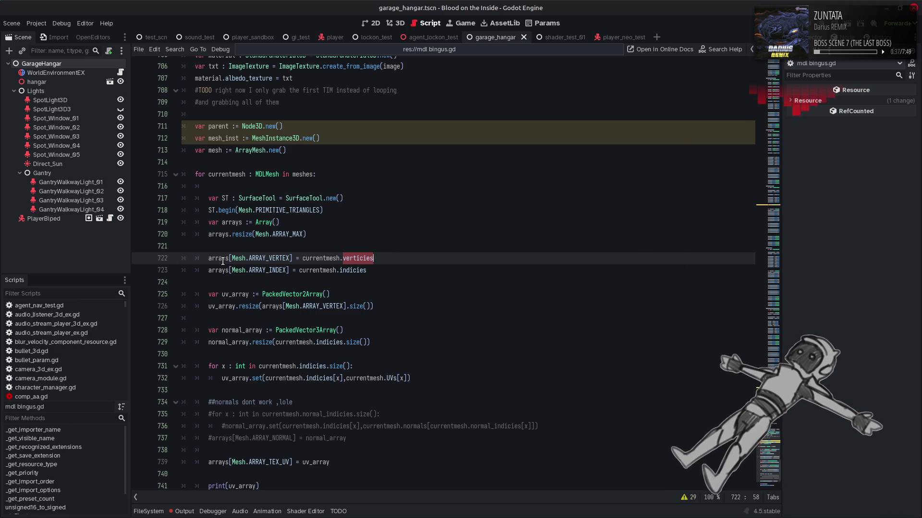
{"action": "mouse_move", "coordinate": [358, 257]}
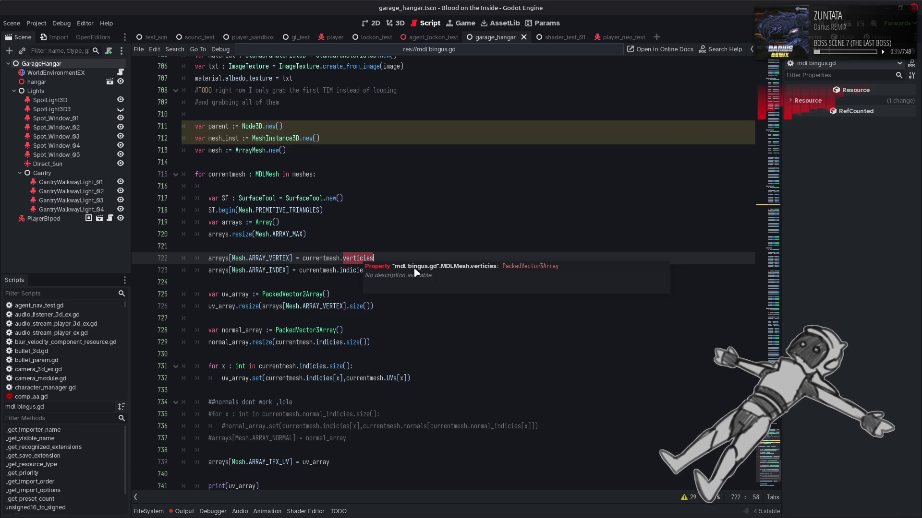
{"action": "left_click", "coordinate": [405, 238]}
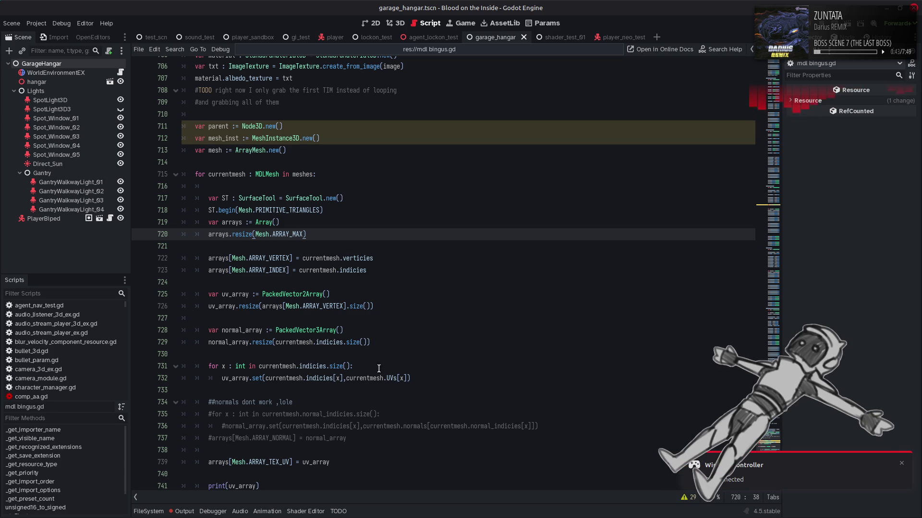
{"action": "left_click_drag", "start_coordinate": [368, 367], "coordinate": [209, 367]}
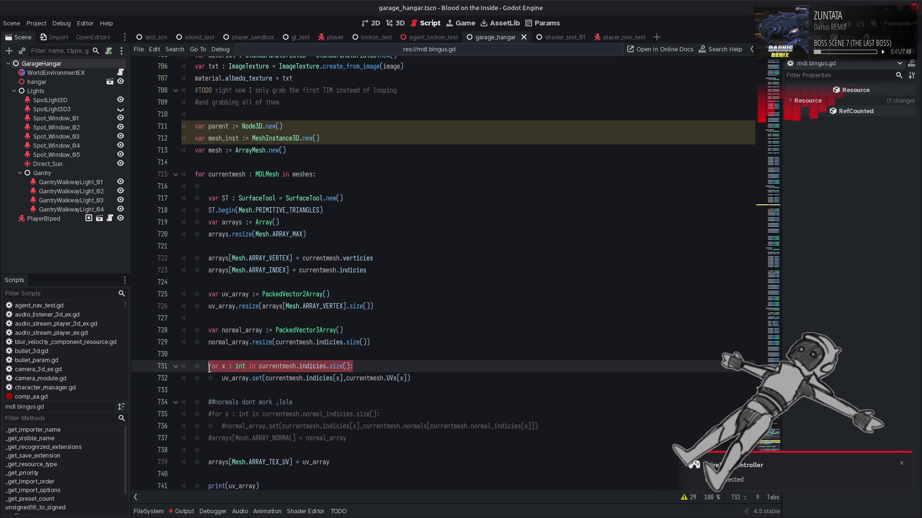
{"action": "double_click", "coordinate": [306, 367]}
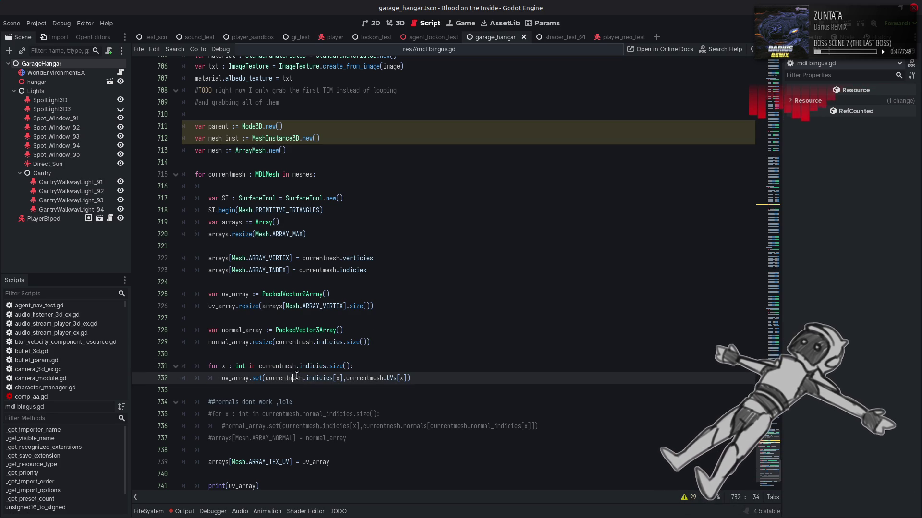
{"action": "left_click", "coordinate": [384, 369]}
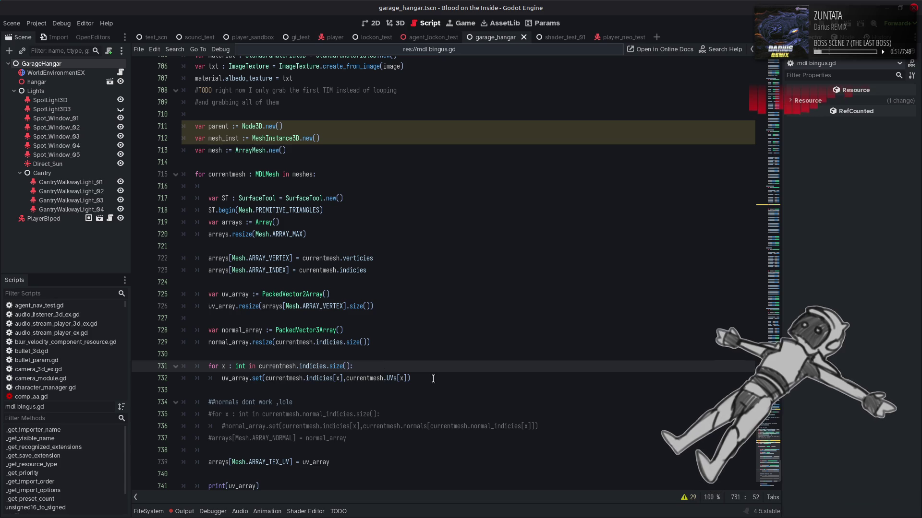
{"action": "left_click_drag", "start_coordinate": [432, 378], "coordinate": [171, 331]}
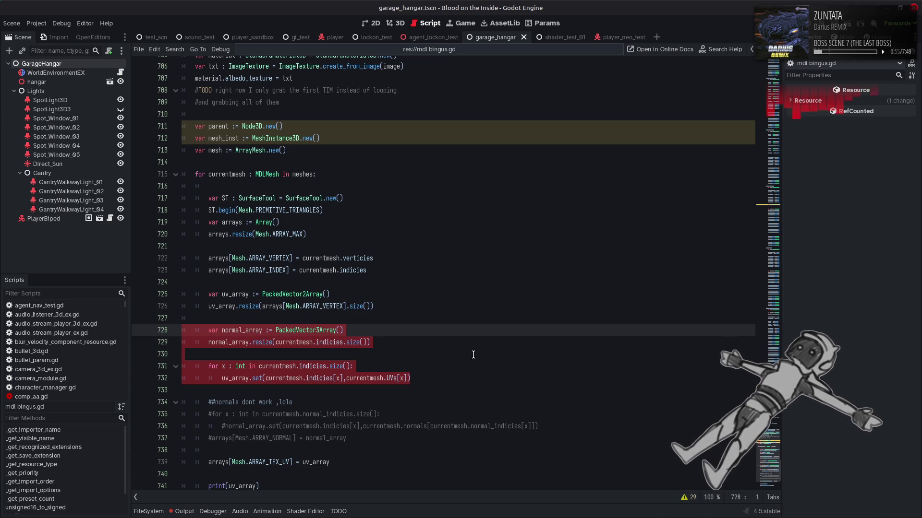
{"action": "key", "text": "shift+Up"}
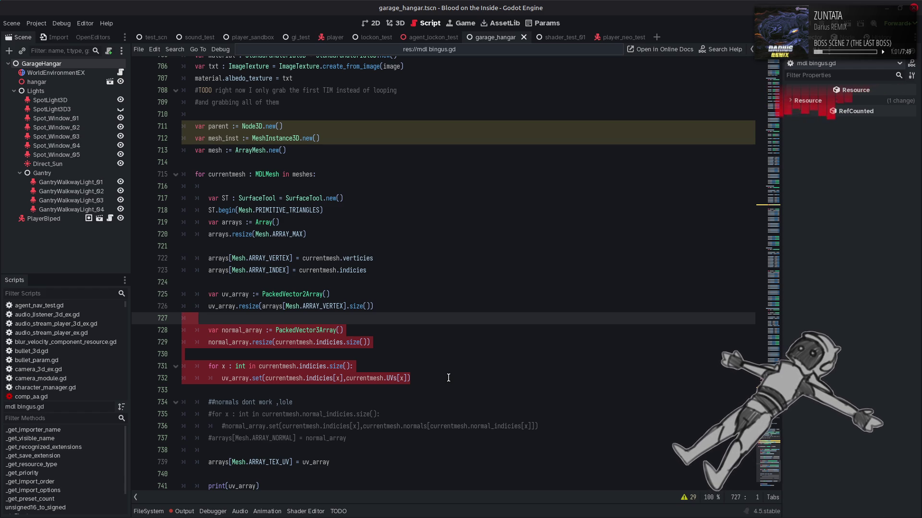
{"action": "left_click", "coordinate": [448, 378]}
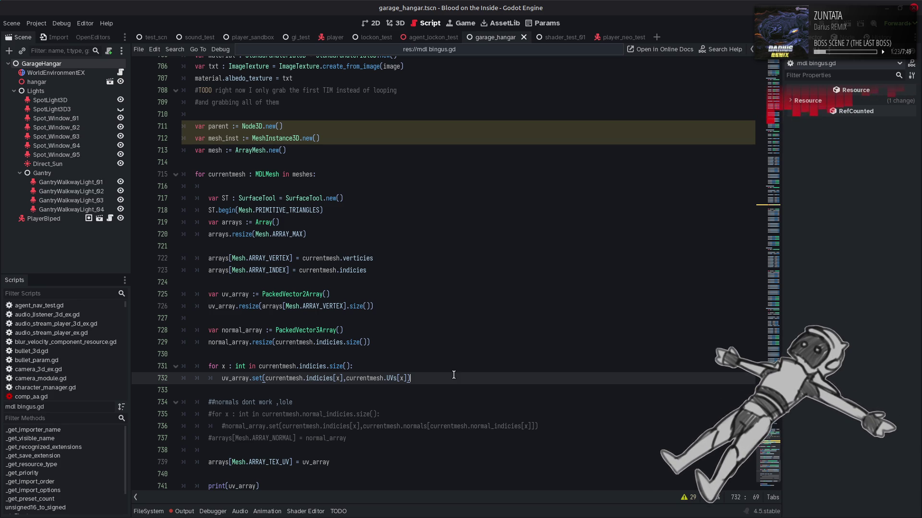
{"action": "double_click", "coordinate": [317, 463]}
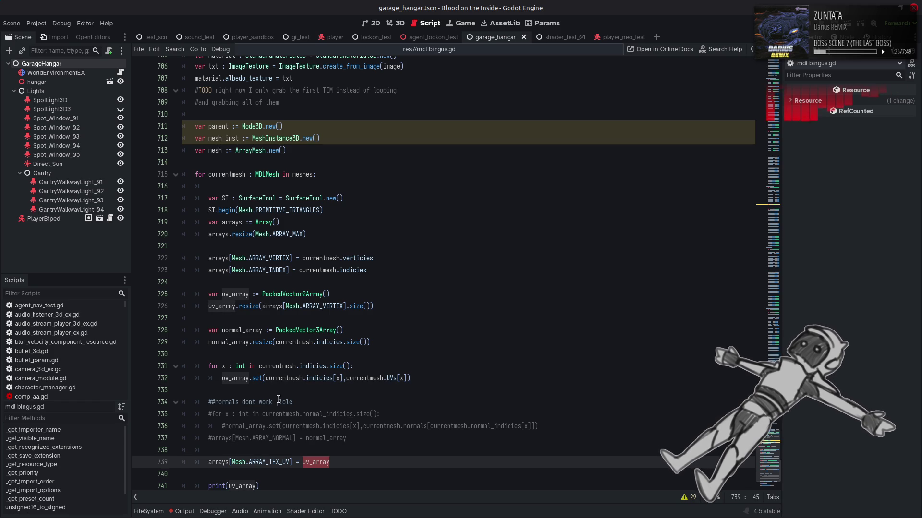
{"action": "double_click", "coordinate": [377, 379]}
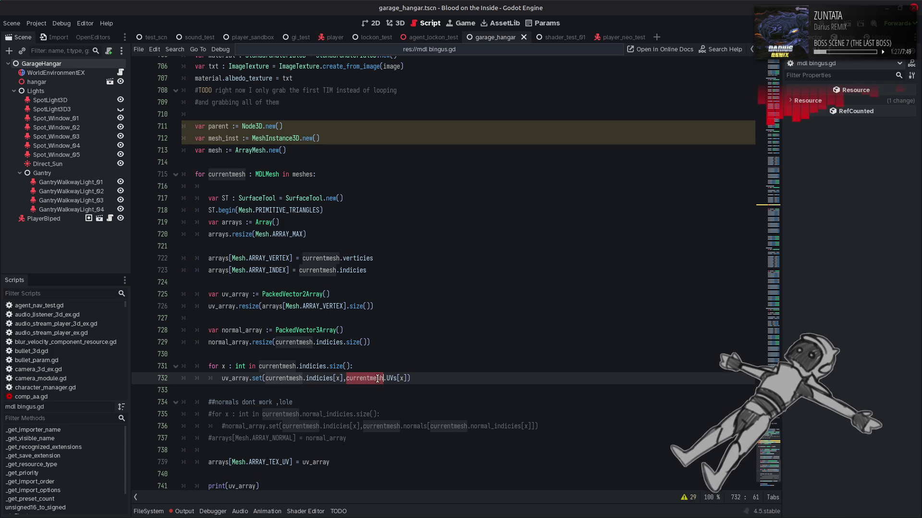
{"action": "double_click", "coordinate": [317, 462]}
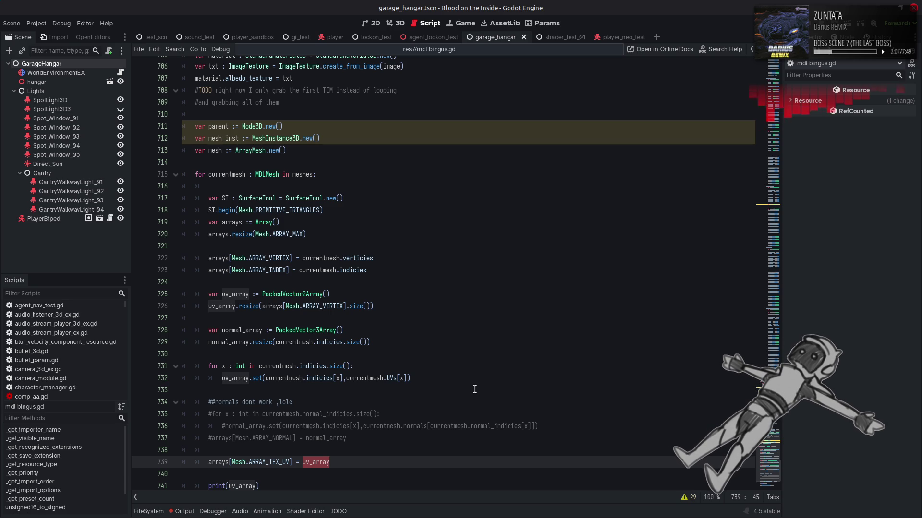
{"action": "left_click", "coordinate": [357, 307]}
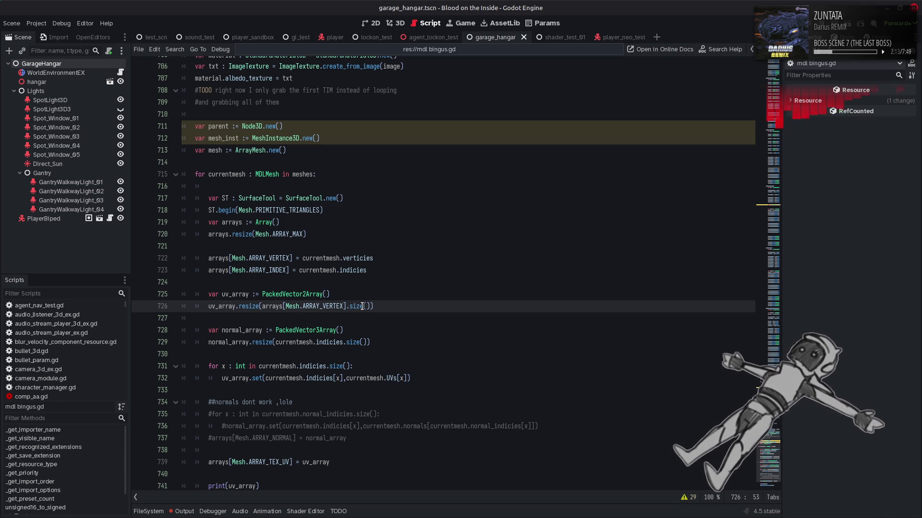
{"action": "double_click", "coordinate": [360, 307]}
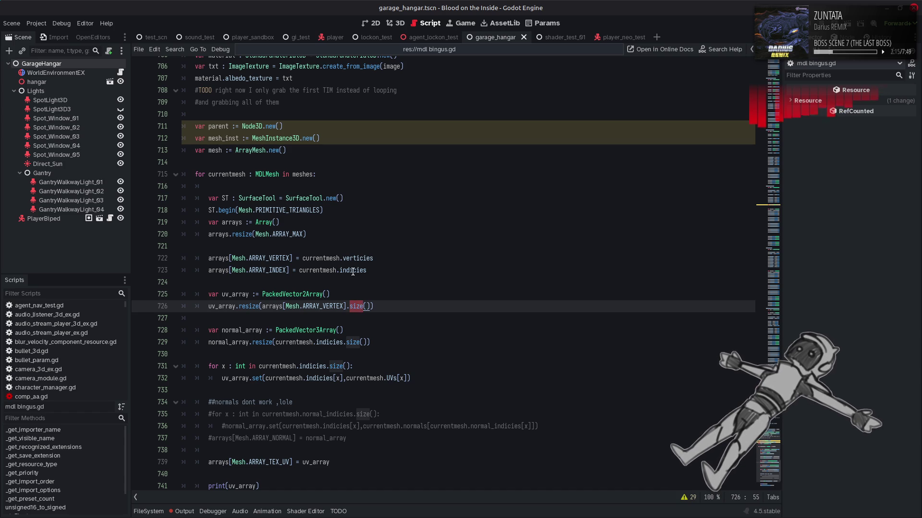
{"action": "right_click", "coordinate": [285, 294]}
{"action": "left_click", "coordinate": [269, 294]}
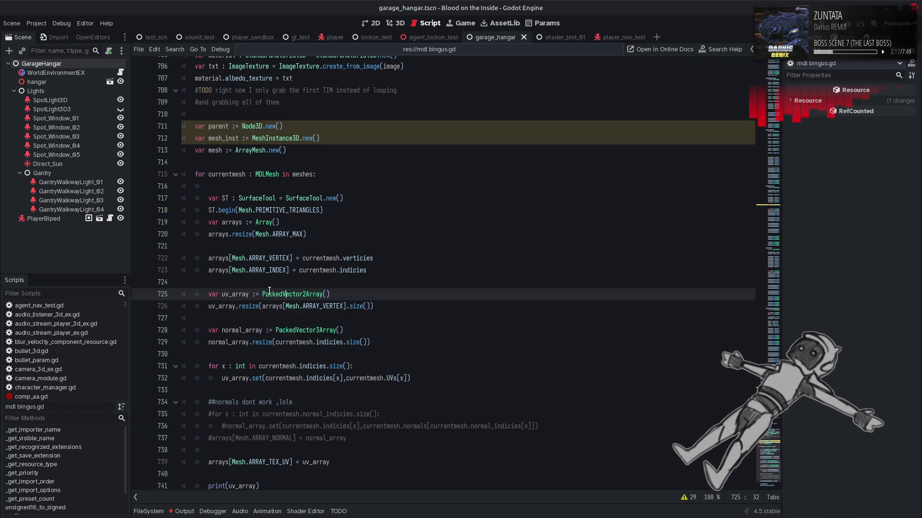
Step: Look up PackedVector2Array's size() method, then switch to the browser's UV debug image
{"action": "right_click", "coordinate": [283, 294]}
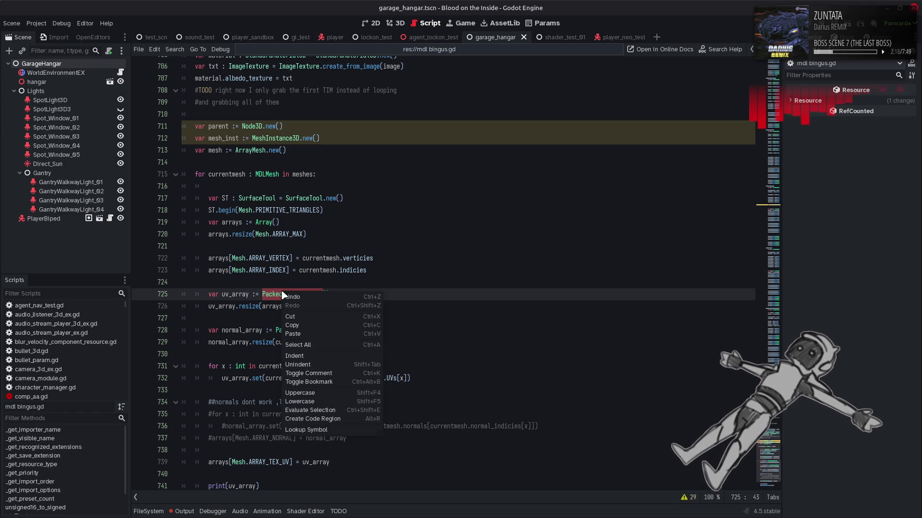
{"action": "left_click", "coordinate": [337, 431]}
{"action": "scroll", "coordinate": [412, 360], "scroll_direction": "down", "scroll_amount": 5}
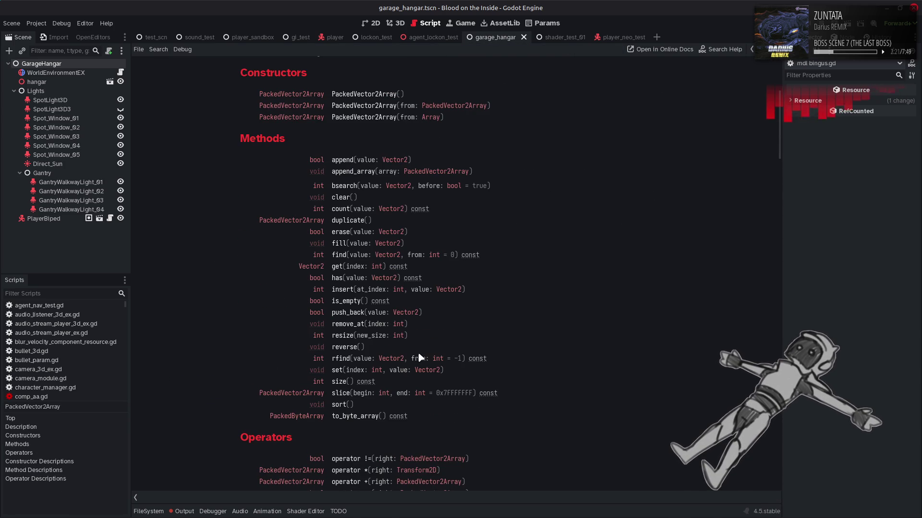
{"action": "left_click", "coordinate": [344, 379]}
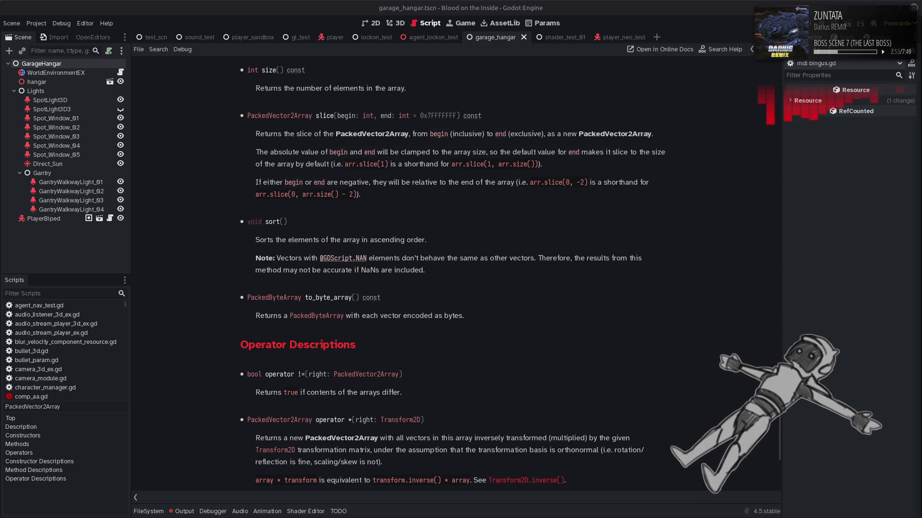
{"action": "key", "text": "alt+Tab"}
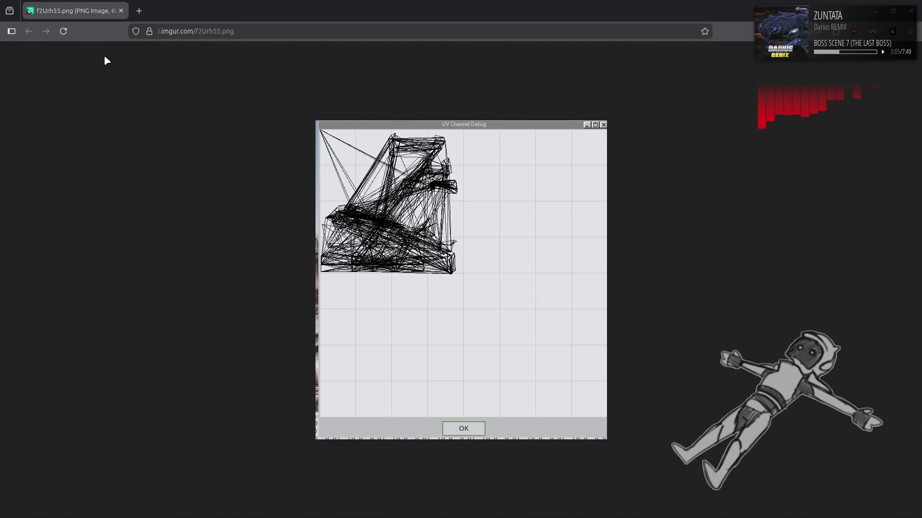
Step: Close the f2Urh55.png UV Channel Debug image in Firefox
{"action": "left_click", "coordinate": [120, 11]}
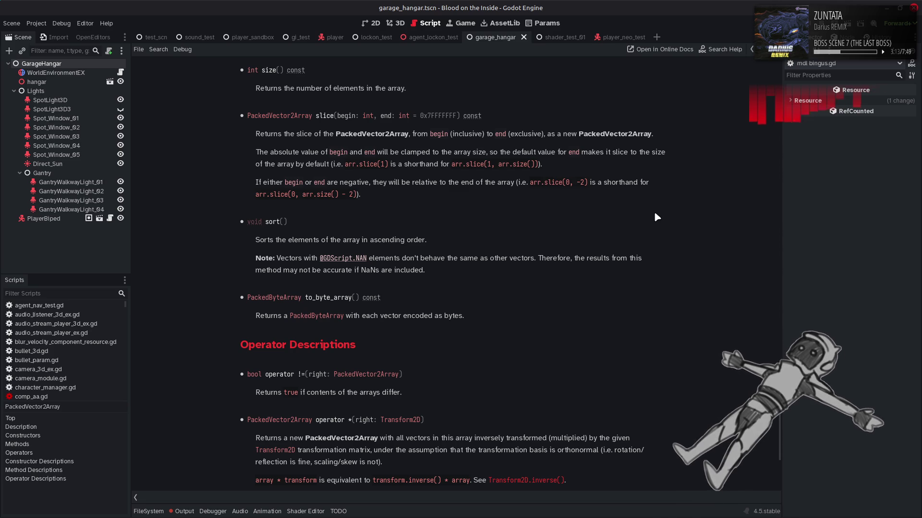
Step: Close the PackedVector2Array help page with Ctrl+W to return to mdl bingus.gd
{"action": "key", "text": "ctrl+w"}
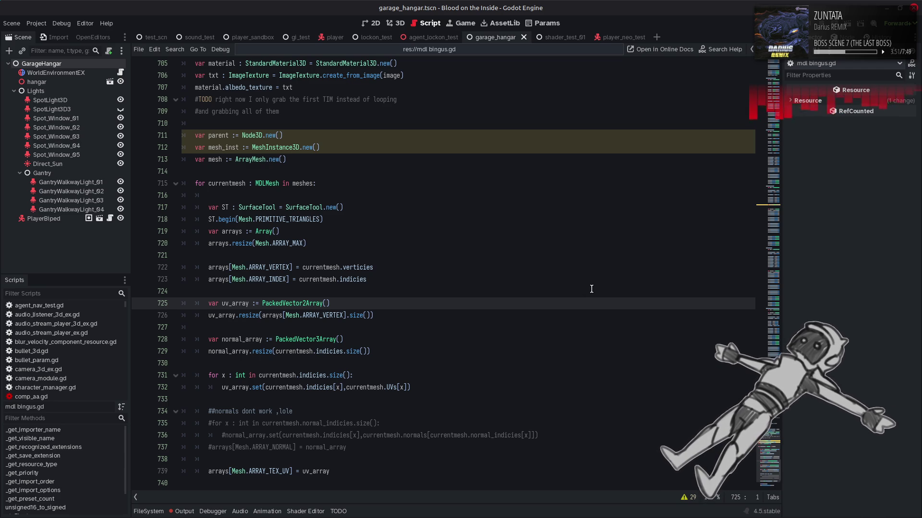
Step: Select UVs on line 732 and start a case-sensitive, whole-word search for it
{"action": "double_click", "coordinate": [365, 388]}
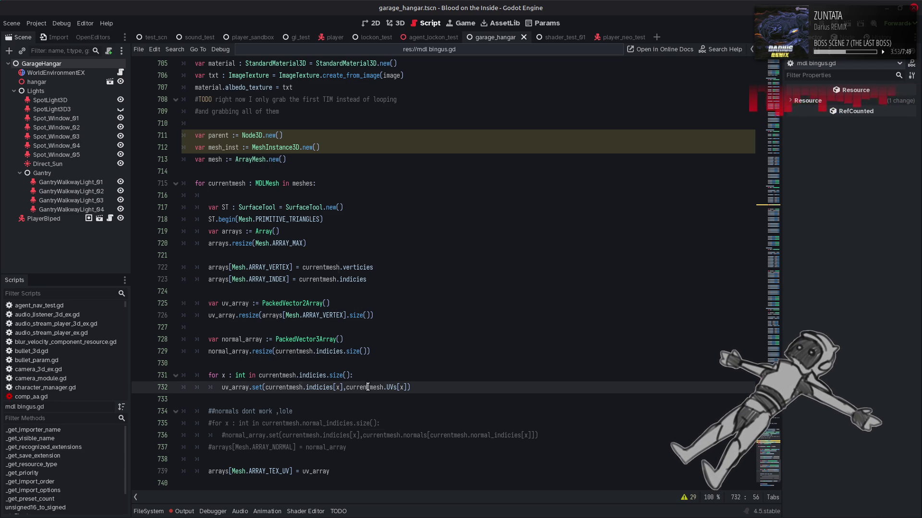
{"action": "mouse_move", "coordinate": [271, 182]}
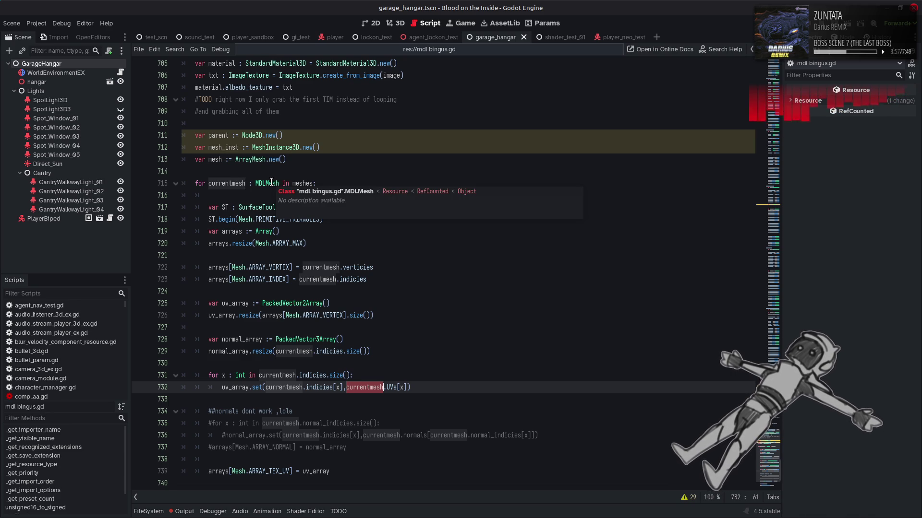
{"action": "double_click", "coordinate": [391, 388]}
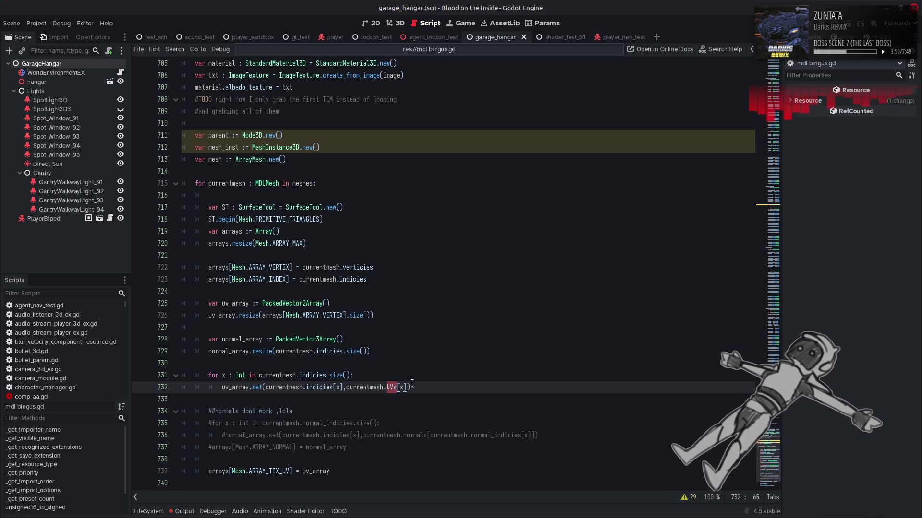
{"action": "key", "text": "ctrl+f"}
{"action": "left_click", "coordinate": [673, 497]}
{"action": "left_click", "coordinate": [722, 498]}
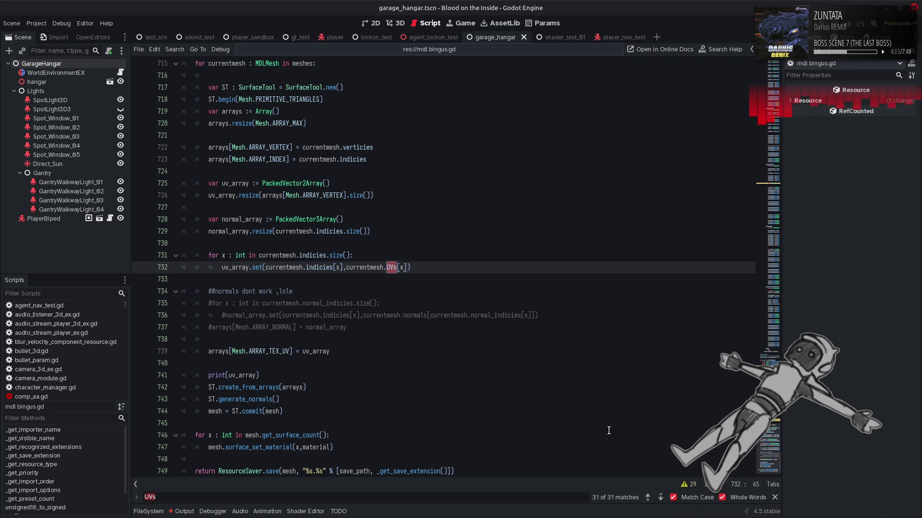
Step: Step through the UVs matches at lines 107 and 219 to line 393
{"action": "left_click", "coordinate": [661, 497]}
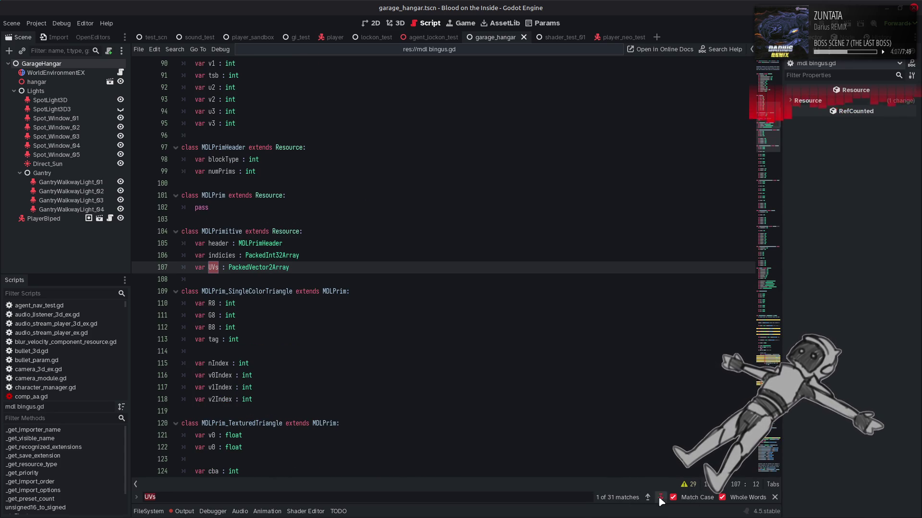
{"action": "left_click", "coordinate": [660, 498]}
{"action": "left_click", "coordinate": [660, 498]}
{"action": "left_click", "coordinate": [648, 497]}
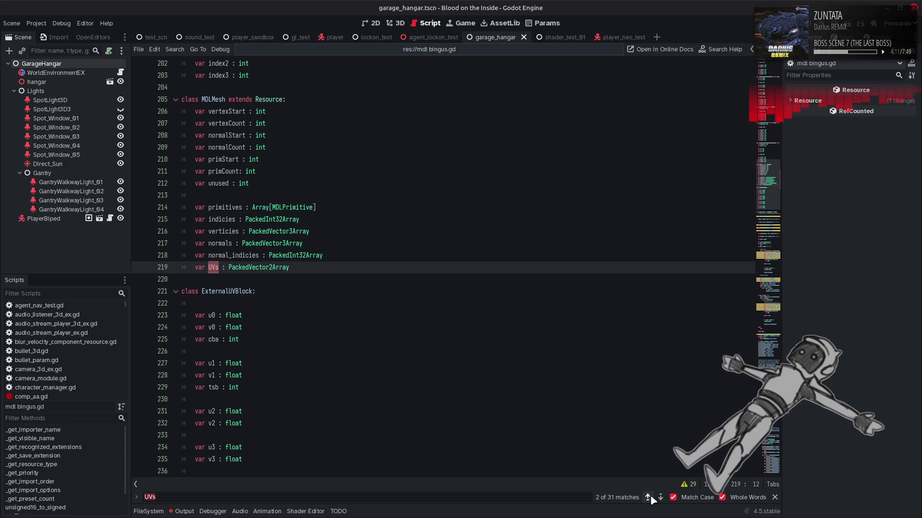
{"action": "left_click", "coordinate": [649, 498]}
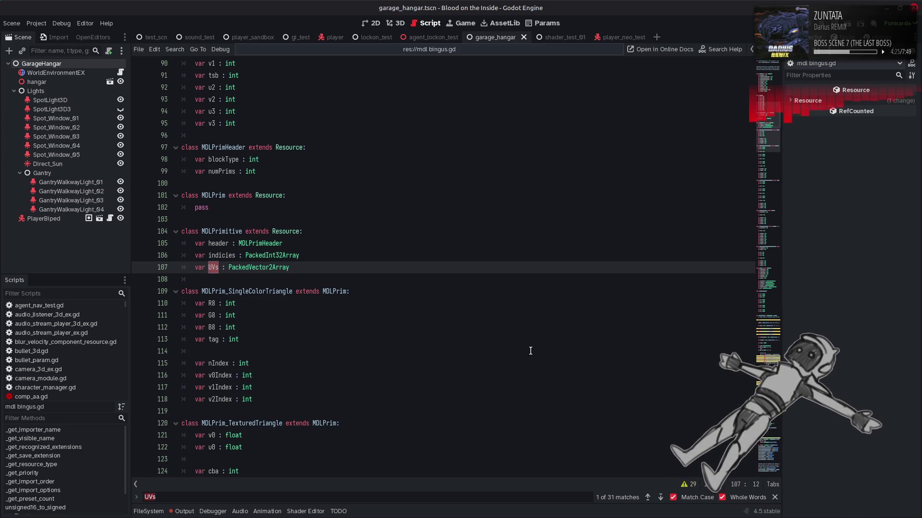
{"action": "left_click", "coordinate": [661, 498]}
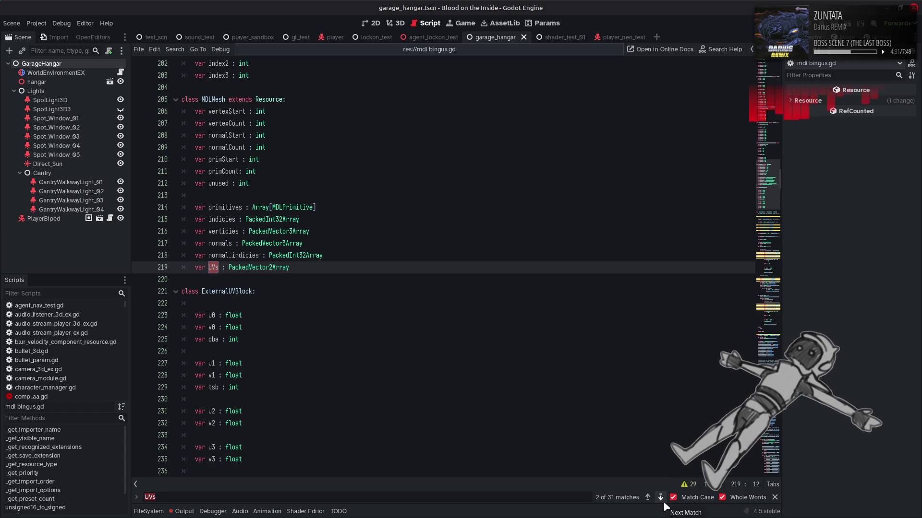
{"action": "left_click", "coordinate": [661, 497]}
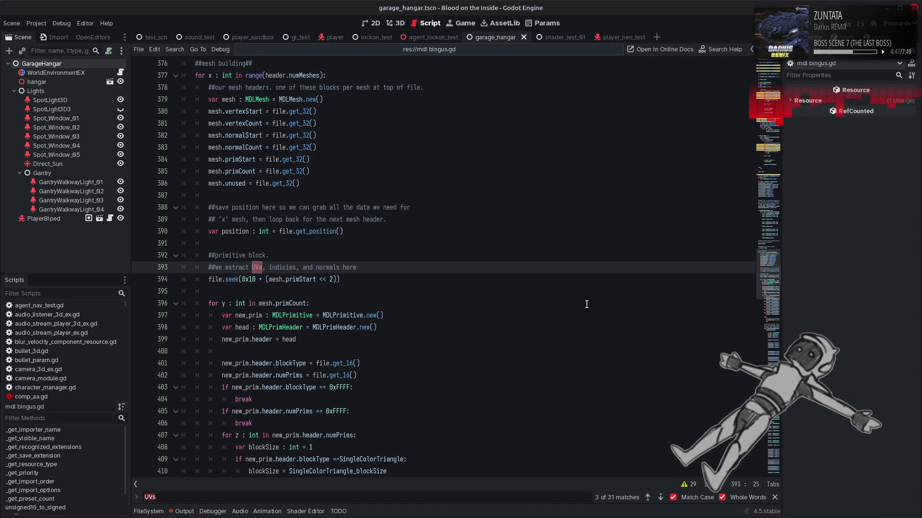
{"action": "left_click", "coordinate": [648, 498]}
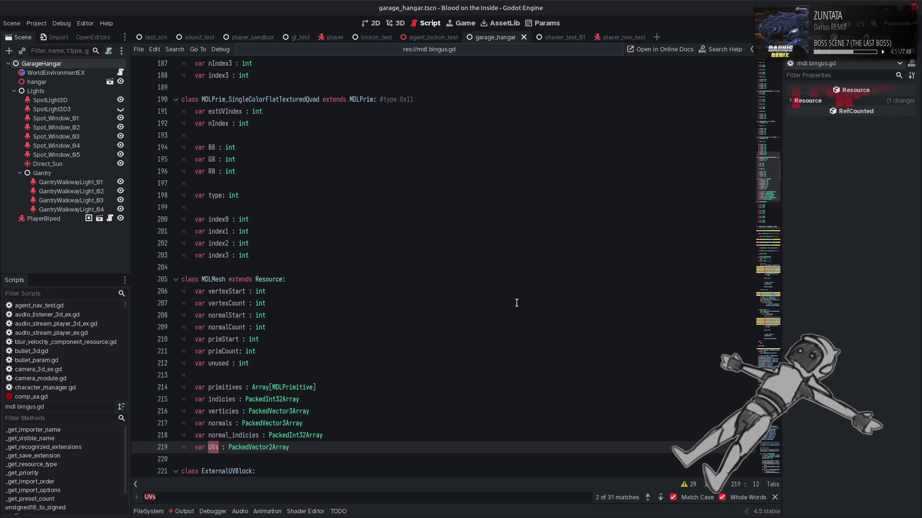
{"action": "scroll", "coordinate": [517, 303], "scroll_direction": "up", "scroll_amount": 12}
{"action": "scroll", "coordinate": [516, 303], "scroll_direction": "up", "scroll_amount": 12}
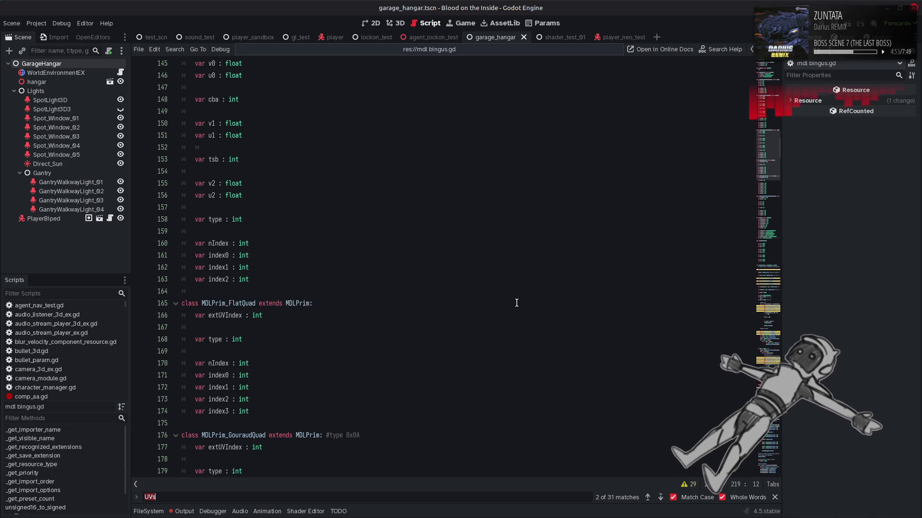
{"action": "scroll", "coordinate": [517, 303], "scroll_direction": "up", "scroll_amount": 6}
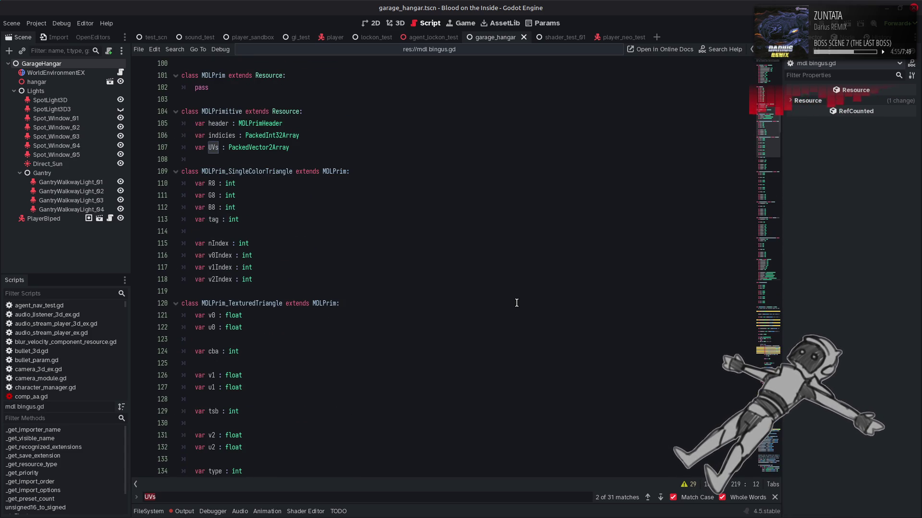
{"action": "scroll", "coordinate": [517, 303], "scroll_direction": "up", "scroll_amount": 9}
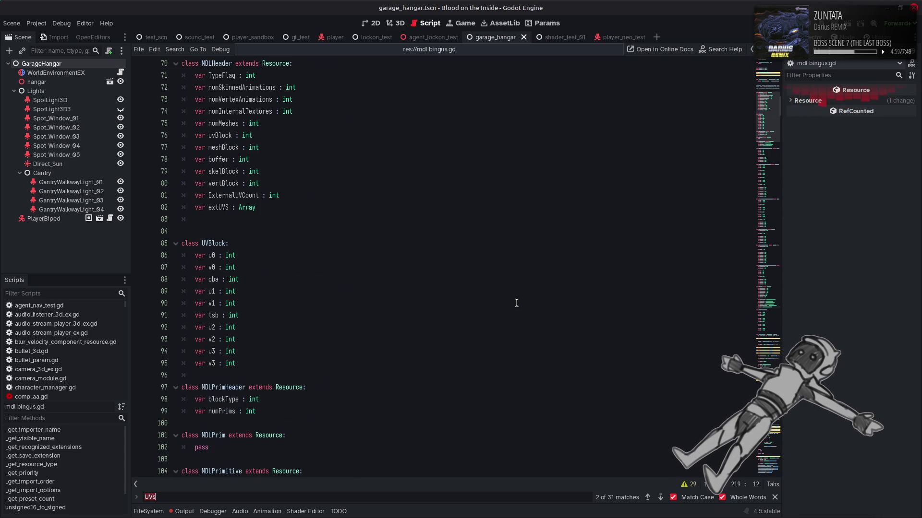
{"action": "scroll", "coordinate": [517, 303], "scroll_direction": "up", "scroll_amount": 4}
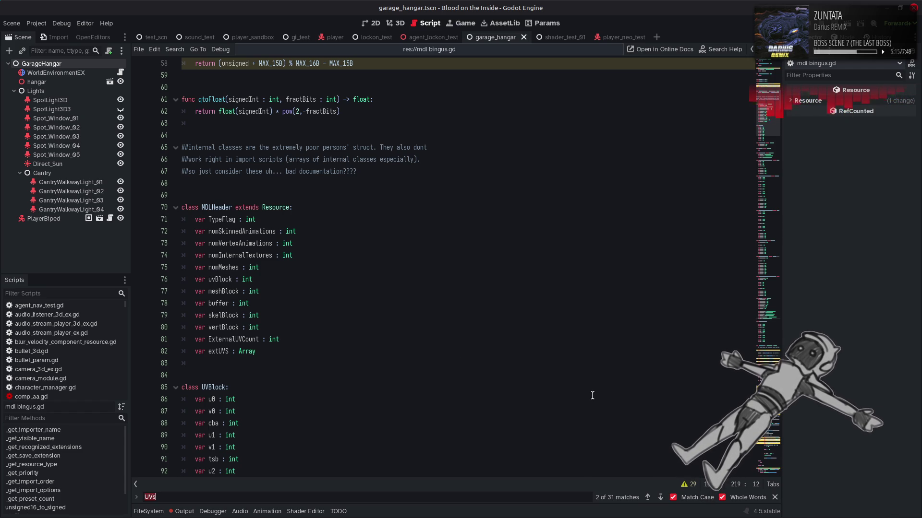
{"action": "left_click", "coordinate": [660, 498]}
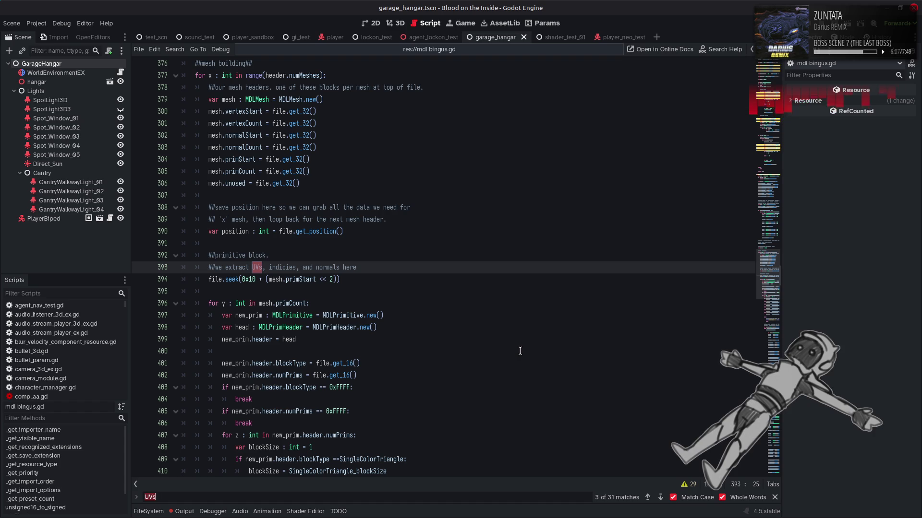
Step: Scroll from line 407 past SingleColorTriangle down to the FlatTexturedTriangle case
{"action": "scroll", "coordinate": [499, 336], "scroll_direction": "down", "scroll_amount": 3}
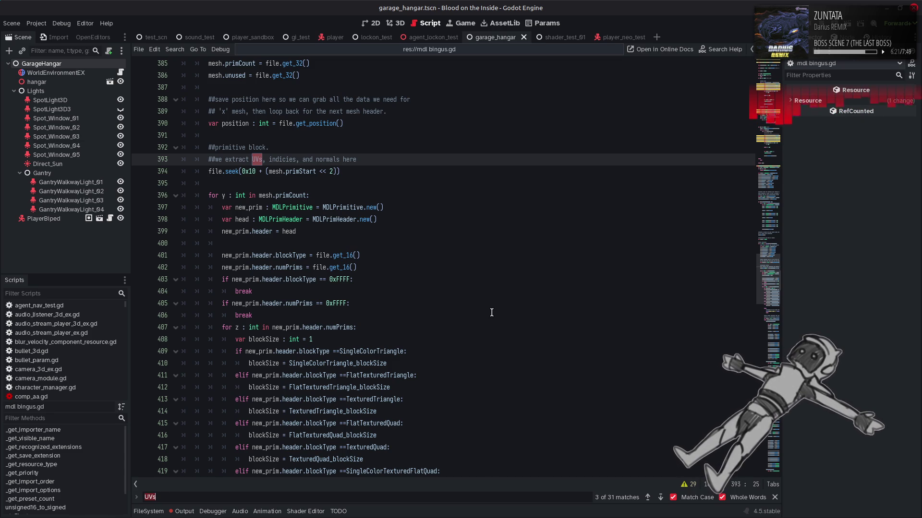
{"action": "scroll", "coordinate": [516, 307], "scroll_direction": "down", "scroll_amount": 2}
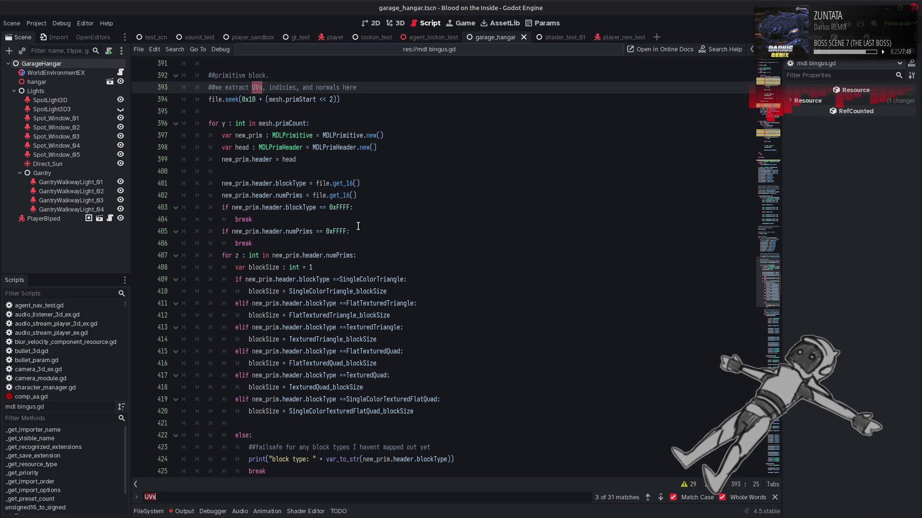
{"action": "left_click", "coordinate": [391, 252]}
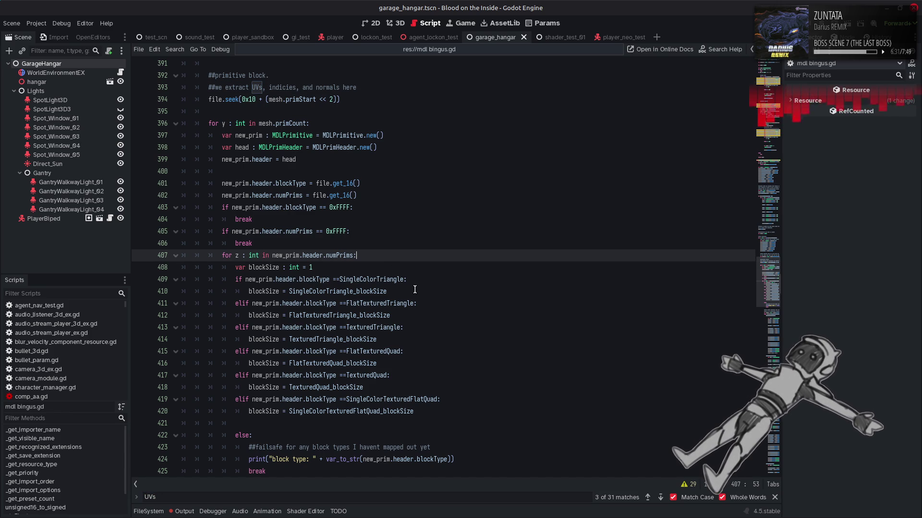
{"action": "scroll", "coordinate": [415, 290], "scroll_direction": "down", "scroll_amount": 3}
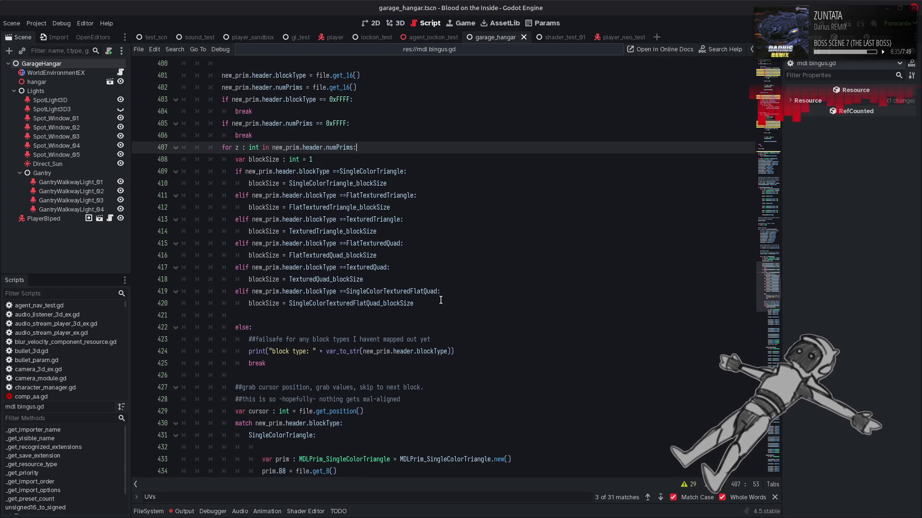
{"action": "scroll", "coordinate": [441, 300], "scroll_direction": "down", "scroll_amount": 2}
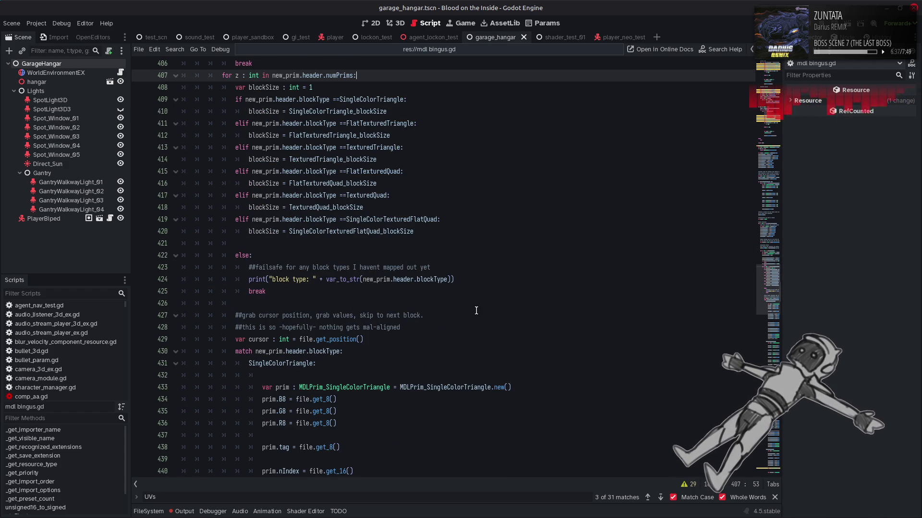
{"action": "scroll", "coordinate": [476, 311], "scroll_direction": "down", "scroll_amount": 1}
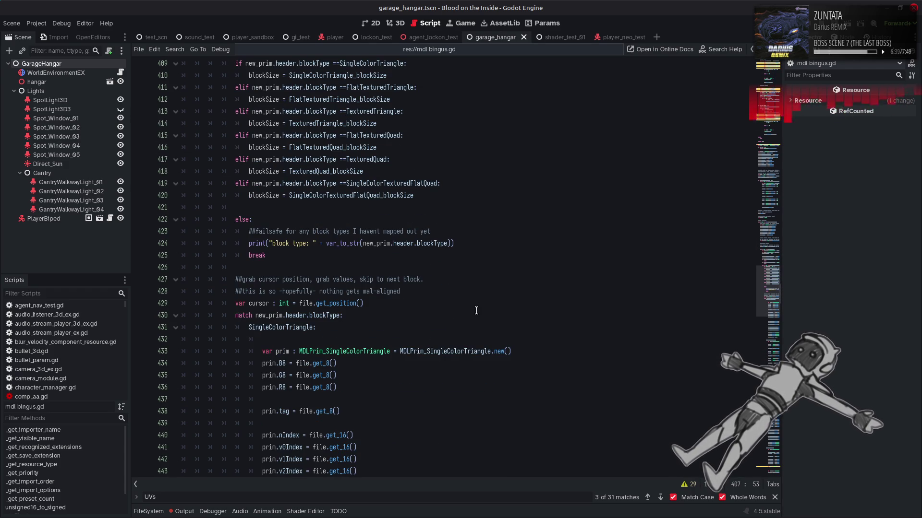
{"action": "scroll", "coordinate": [476, 311], "scroll_direction": "down", "scroll_amount": 1}
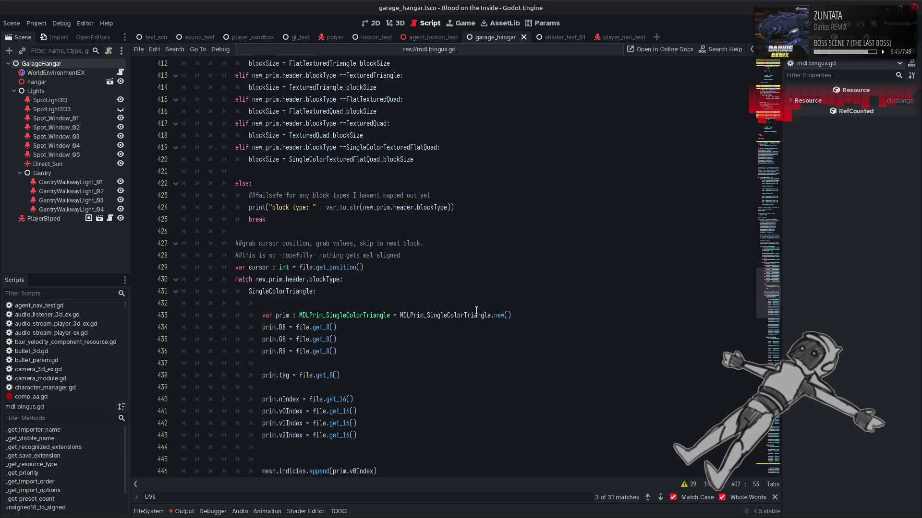
{"action": "mouse_move", "coordinate": [476, 311]}
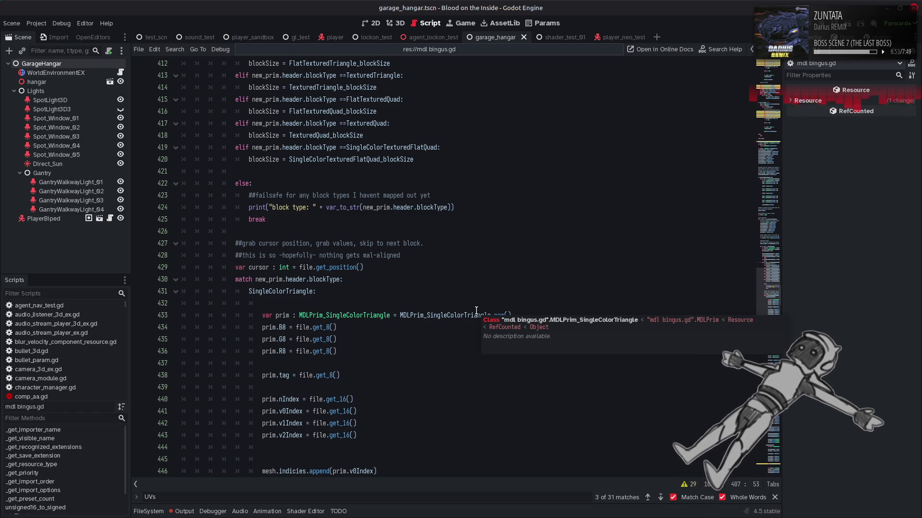
{"action": "scroll", "coordinate": [475, 311], "scroll_direction": "down", "scroll_amount": 4}
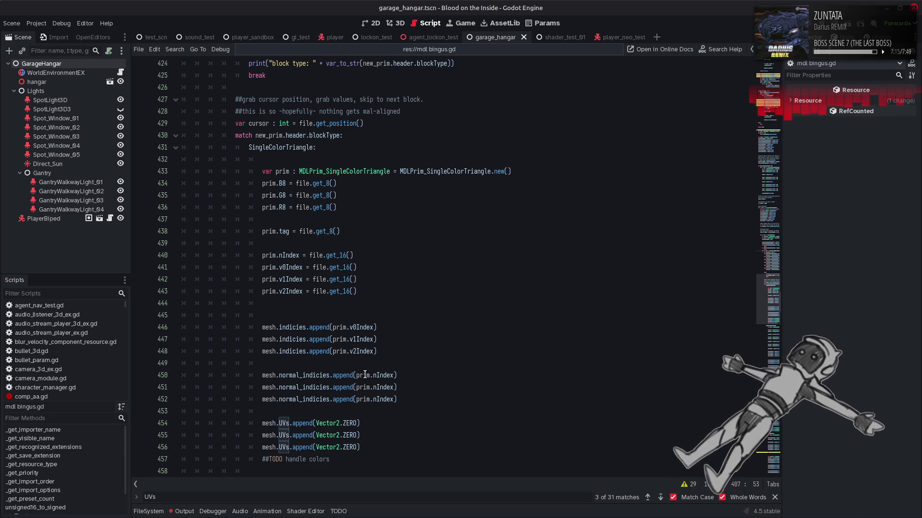
{"action": "mouse_move", "coordinate": [365, 374]}
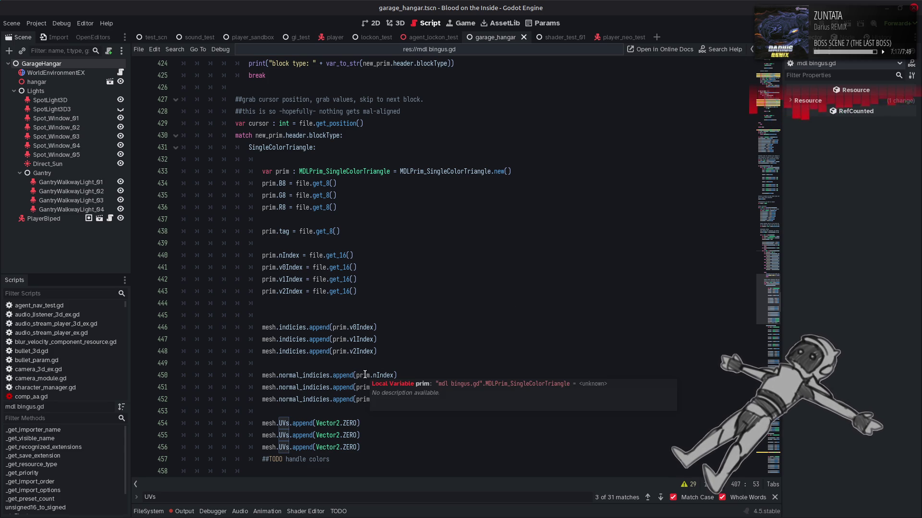
{"action": "scroll", "coordinate": [412, 364], "scroll_direction": "down", "scroll_amount": 3}
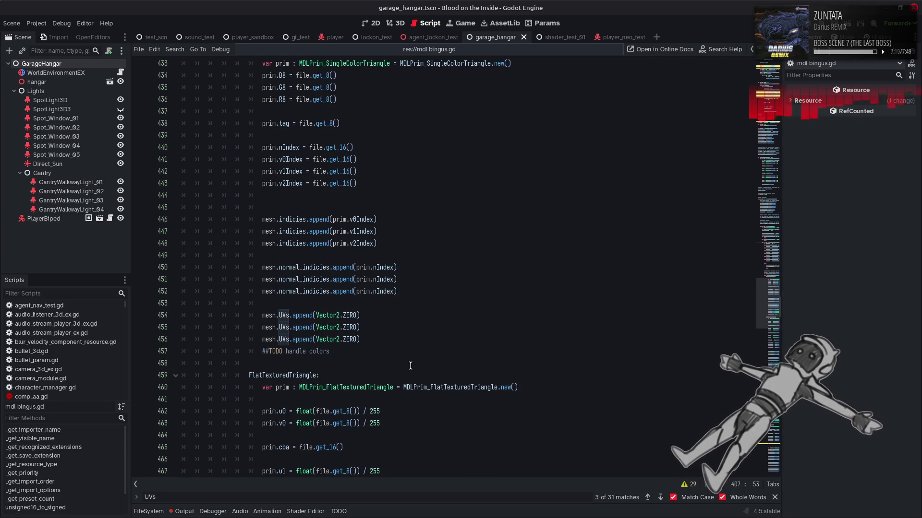
{"action": "scroll", "coordinate": [413, 362], "scroll_direction": "up", "scroll_amount": 3}
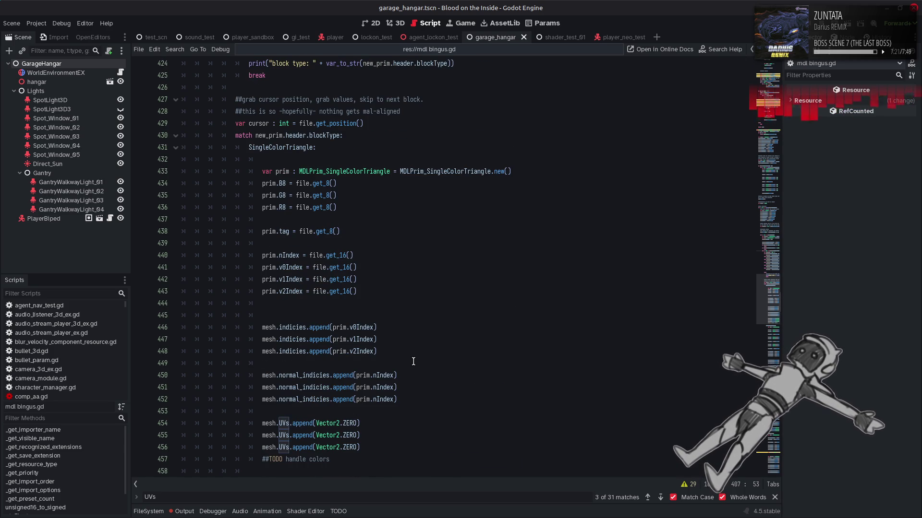
{"action": "scroll", "coordinate": [413, 362], "scroll_direction": "down", "scroll_amount": 13}
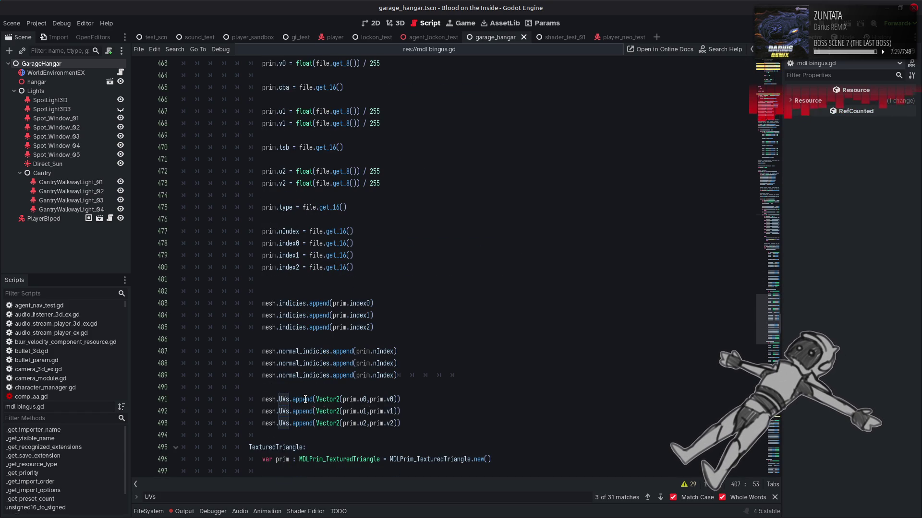
{"action": "mouse_move", "coordinate": [305, 400]}
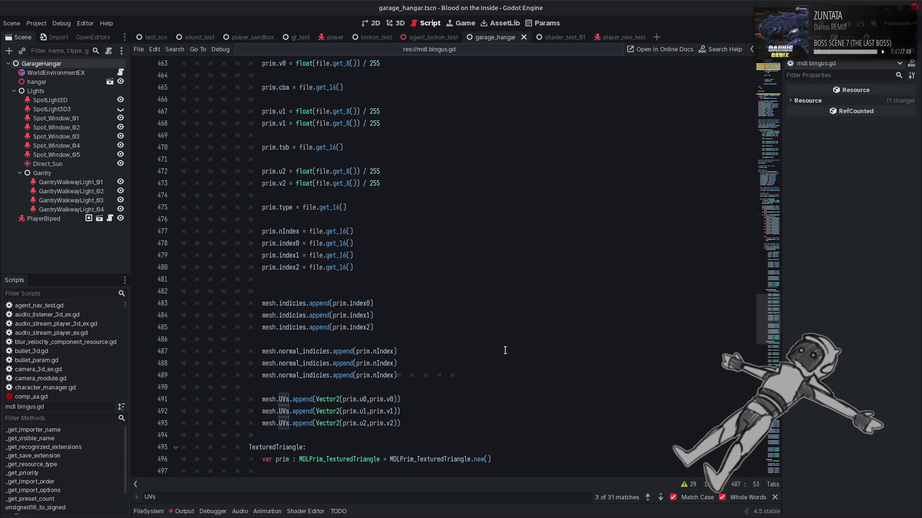
{"action": "scroll", "coordinate": [504, 351], "scroll_direction": "down", "scroll_amount": 2}
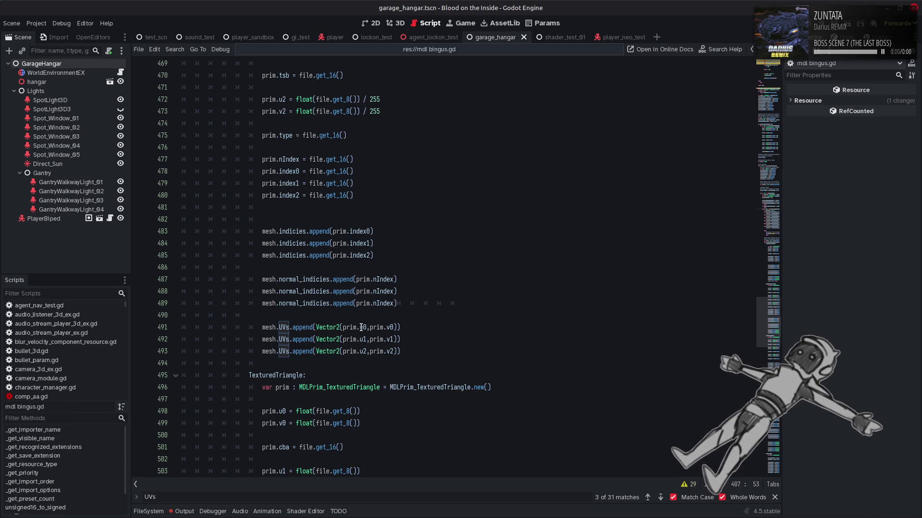
{"action": "mouse_move", "coordinate": [360, 328]}
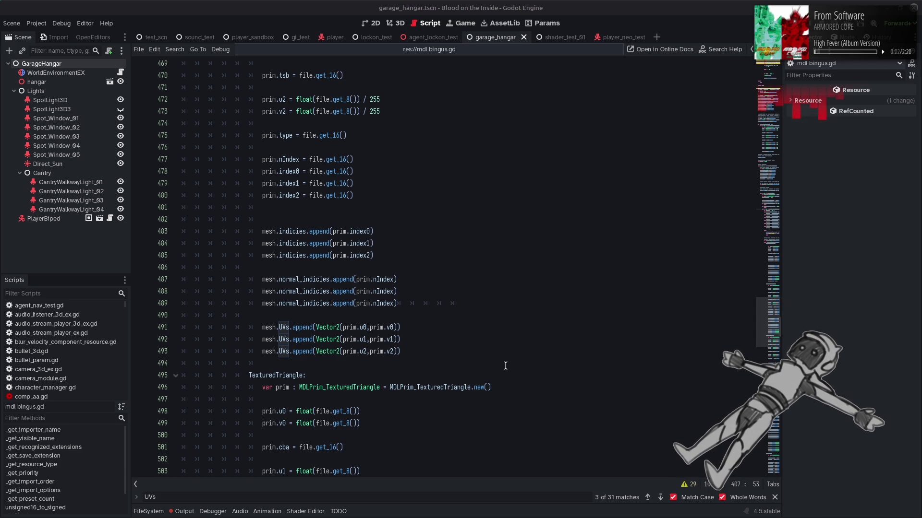
{"action": "scroll", "coordinate": [544, 313], "scroll_direction": "up", "scroll_amount": 5}
{"action": "scroll", "coordinate": [543, 314], "scroll_direction": "up", "scroll_amount": 1}
{"action": "left_click", "coordinate": [544, 313]}
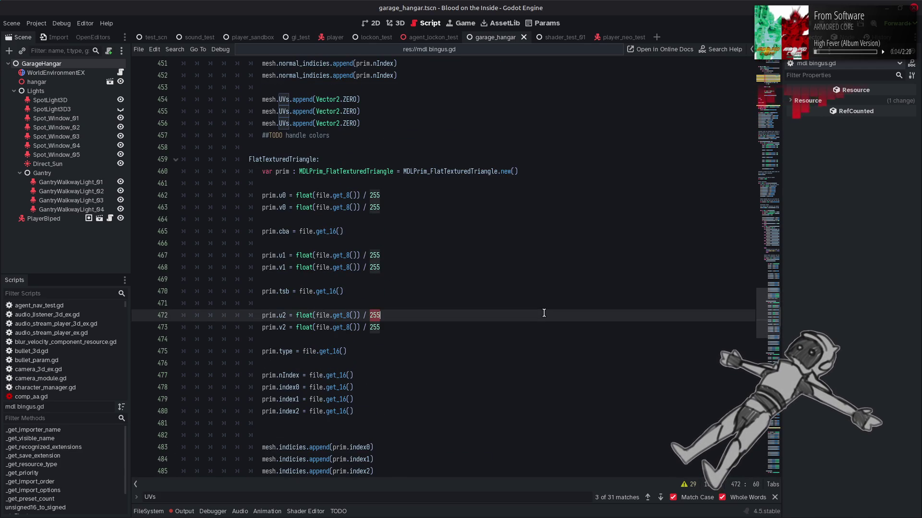
{"action": "scroll", "coordinate": [542, 315], "scroll_direction": "down", "scroll_amount": 16}
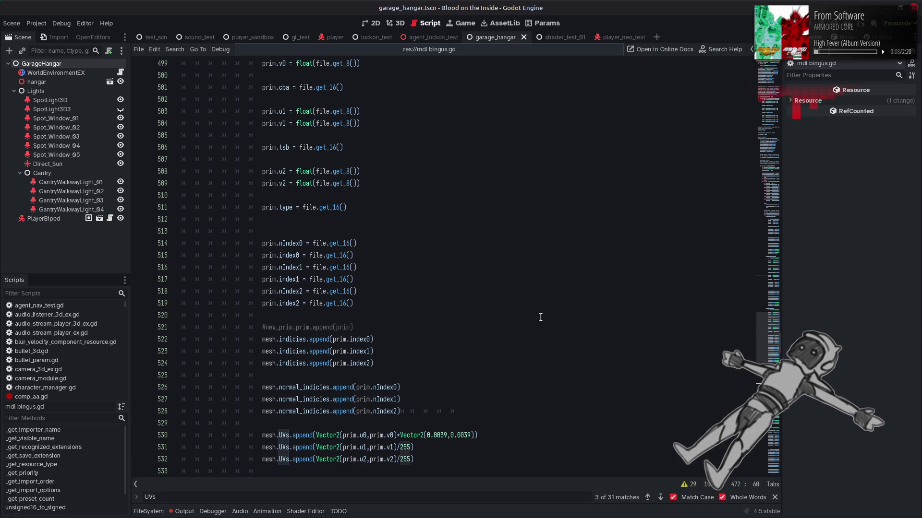
{"action": "scroll", "coordinate": [541, 317], "scroll_direction": "down", "scroll_amount": 1}
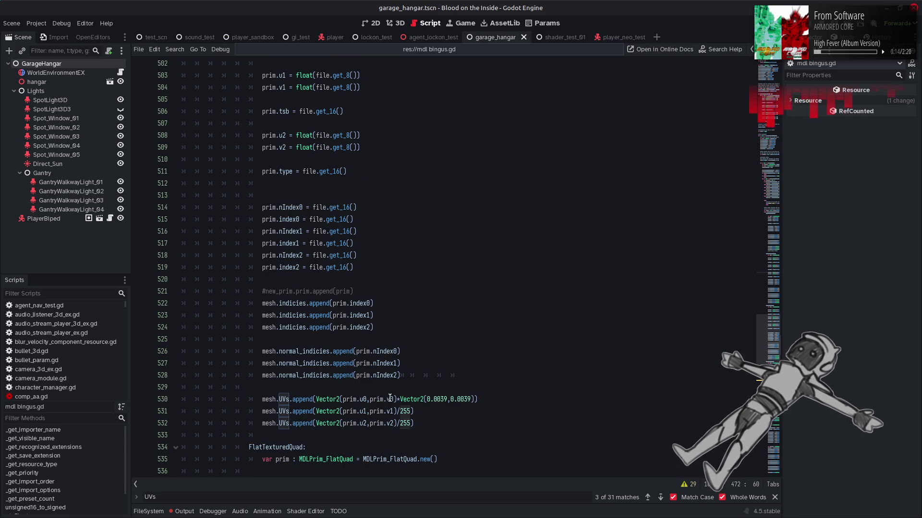
{"action": "mouse_move", "coordinate": [389, 398]}
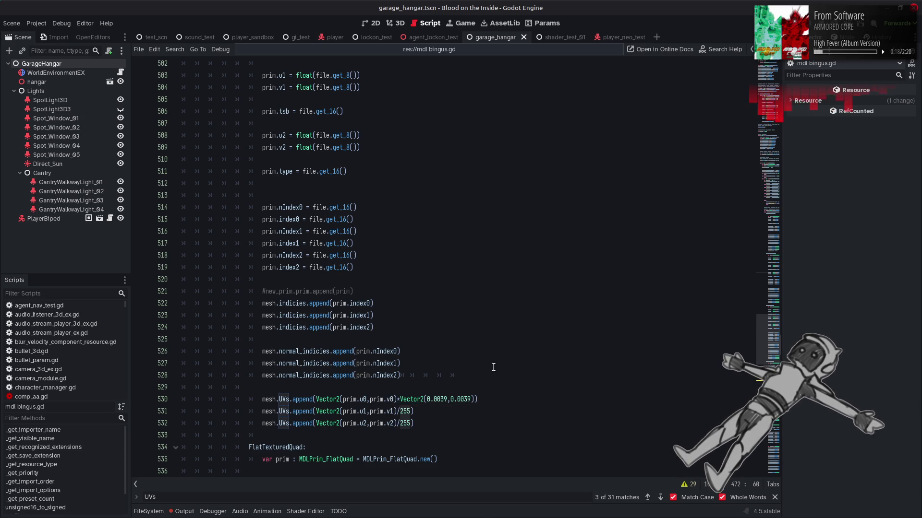
{"action": "scroll", "coordinate": [495, 366], "scroll_direction": "down", "scroll_amount": 5}
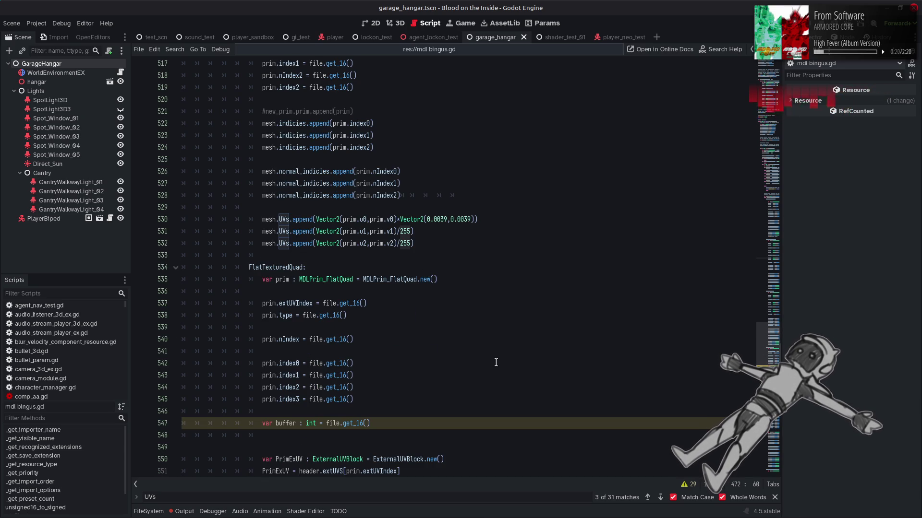
{"action": "scroll", "coordinate": [496, 363], "scroll_direction": "down", "scroll_amount": 12}
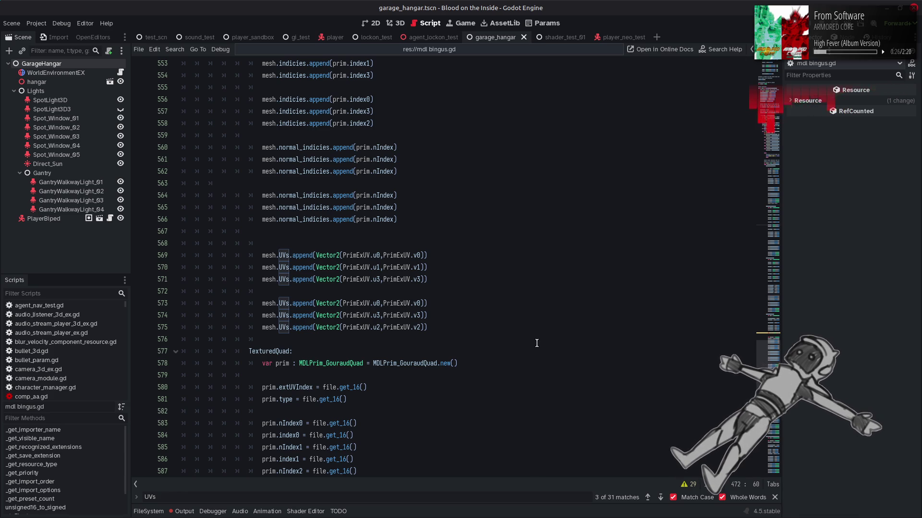
{"action": "scroll", "coordinate": [537, 343], "scroll_direction": "up", "scroll_amount": 10}
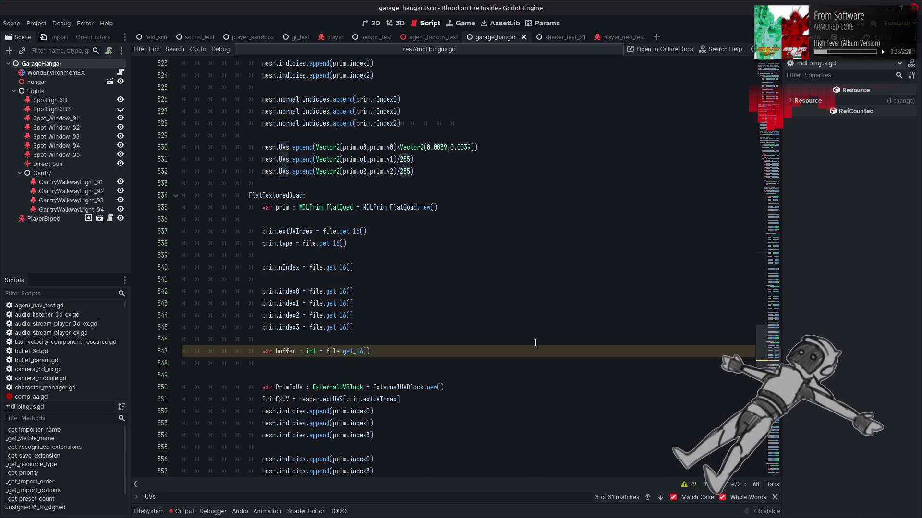
{"action": "scroll", "coordinate": [536, 343], "scroll_direction": "up", "scroll_amount": 4}
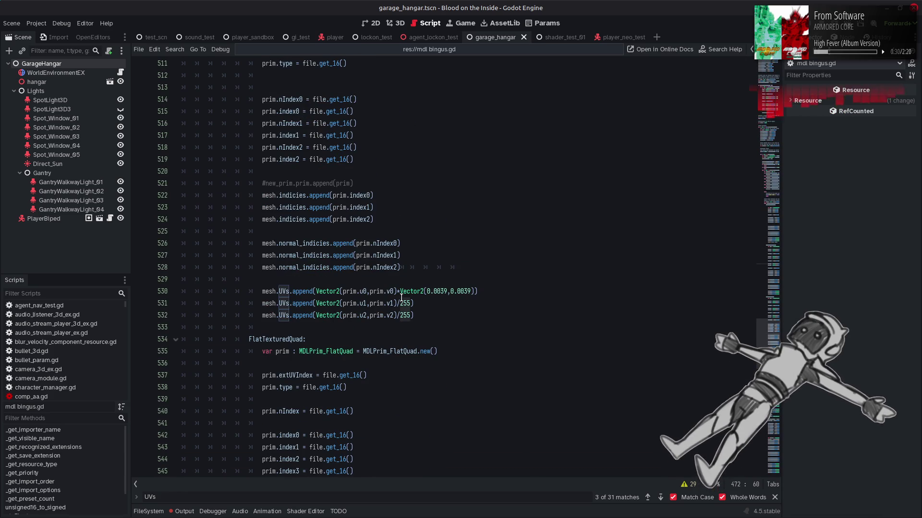
{"action": "left_click", "coordinate": [478, 312]}
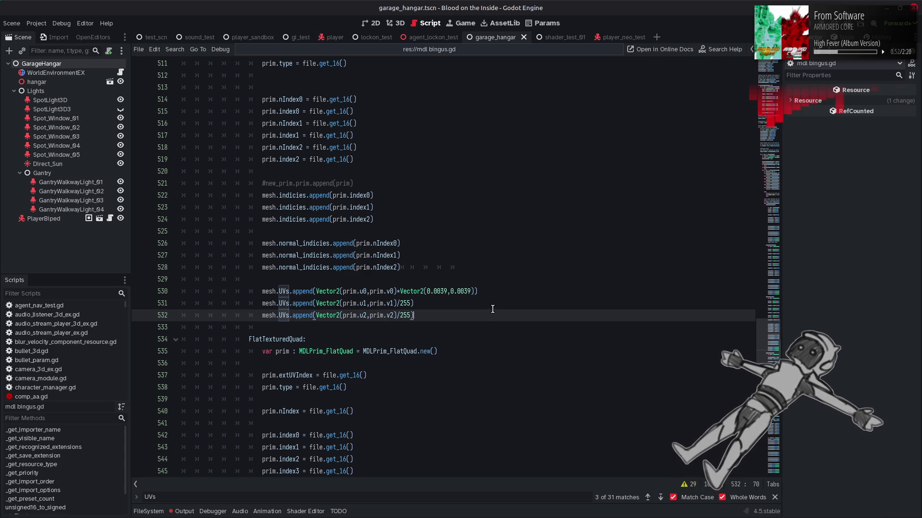
{"action": "scroll", "coordinate": [495, 310], "scroll_direction": "up", "scroll_amount": 1}
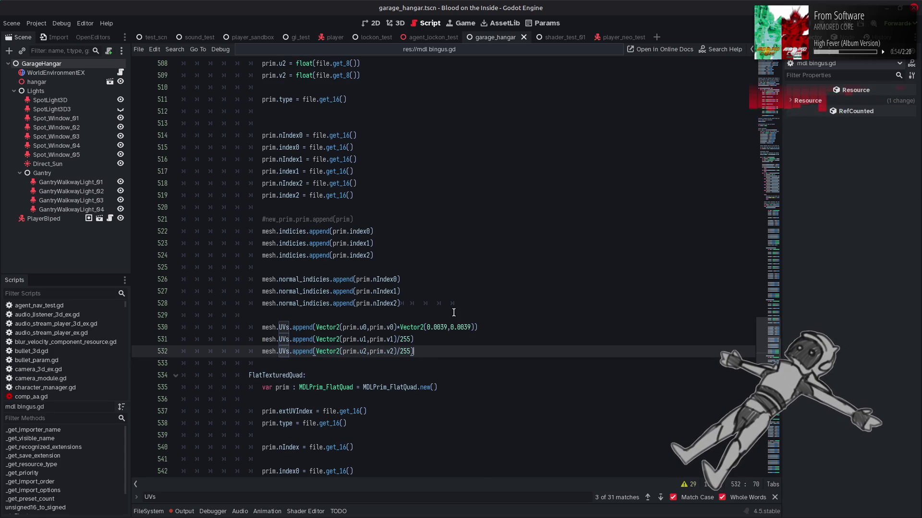
Step: Look up the nIndex0 symbol to jump to its declaration
{"action": "double_click", "coordinate": [386, 279]}
{"action": "right_click", "coordinate": [386, 279]}
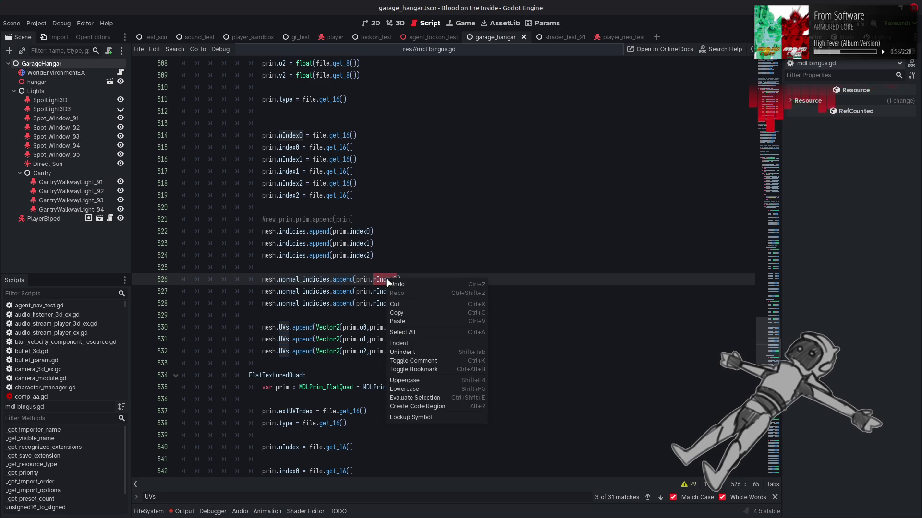
{"action": "left_click", "coordinate": [388, 339]}
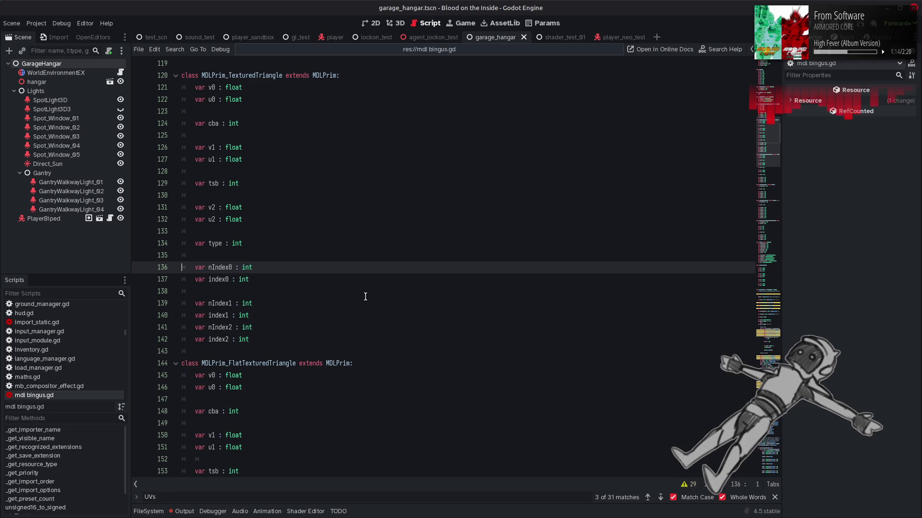
{"action": "double_click", "coordinate": [221, 303]}
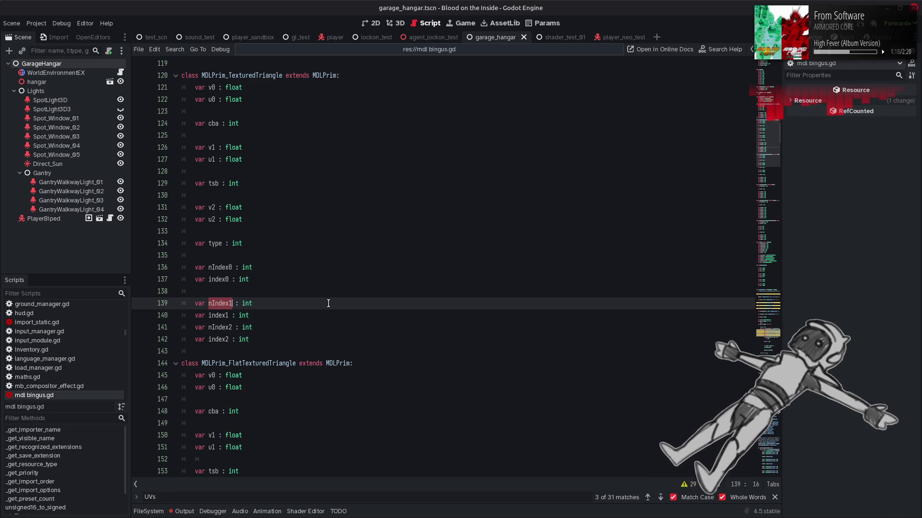
{"action": "left_click", "coordinate": [392, 270]}
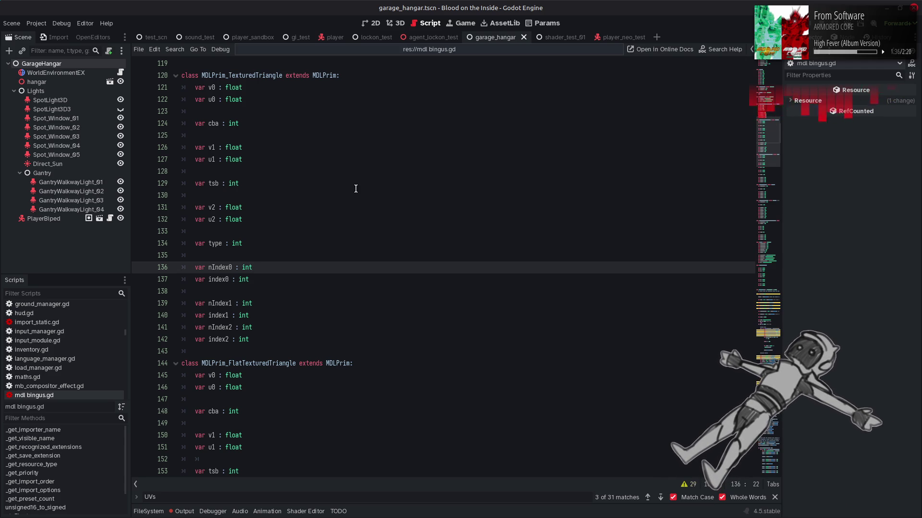
Step: Search for nIndex0 and step through matches to the triangle parser at line 514
{"action": "double_click", "coordinate": [224, 269]}
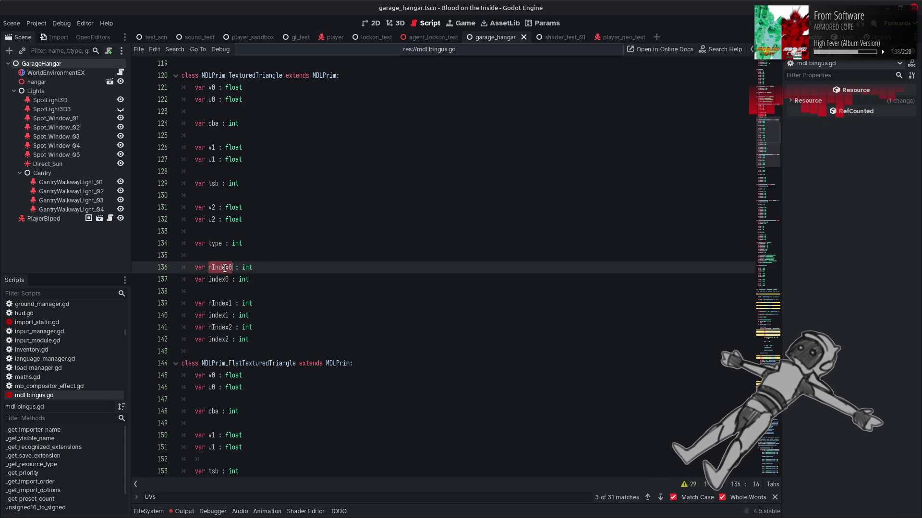
{"action": "key", "text": "ctrl+f"}
{"action": "left_click", "coordinate": [661, 497]}
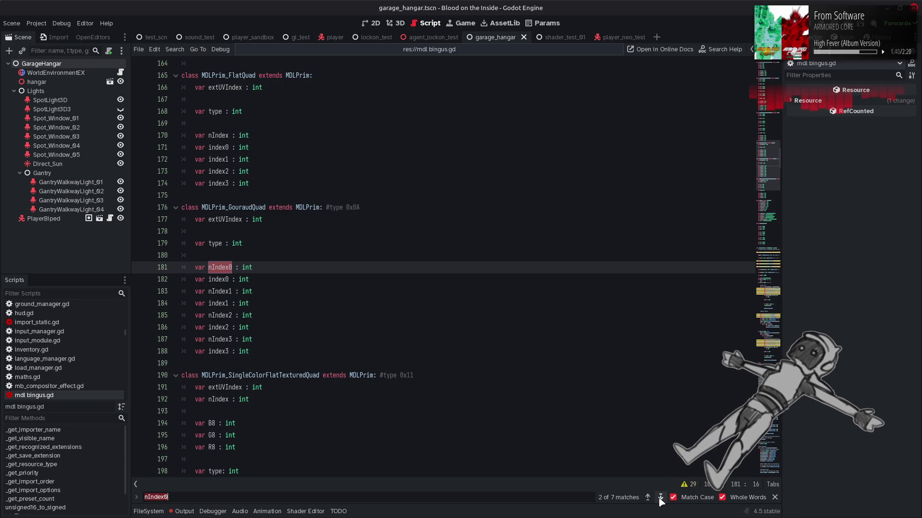
{"action": "left_click", "coordinate": [660, 498]}
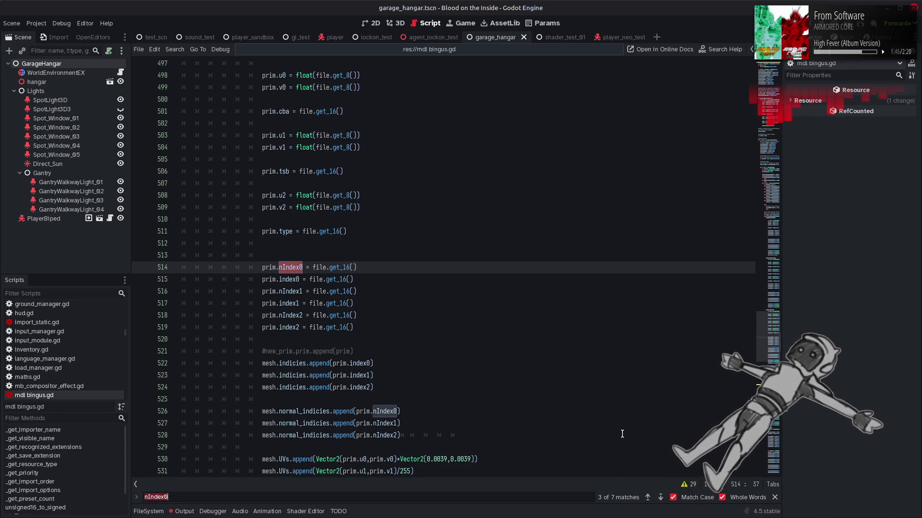
Step: Close the nIndex0 search and review the triangle UV reads around line 509
{"action": "scroll", "coordinate": [621, 430], "scroll_direction": "down", "scroll_amount": 1}
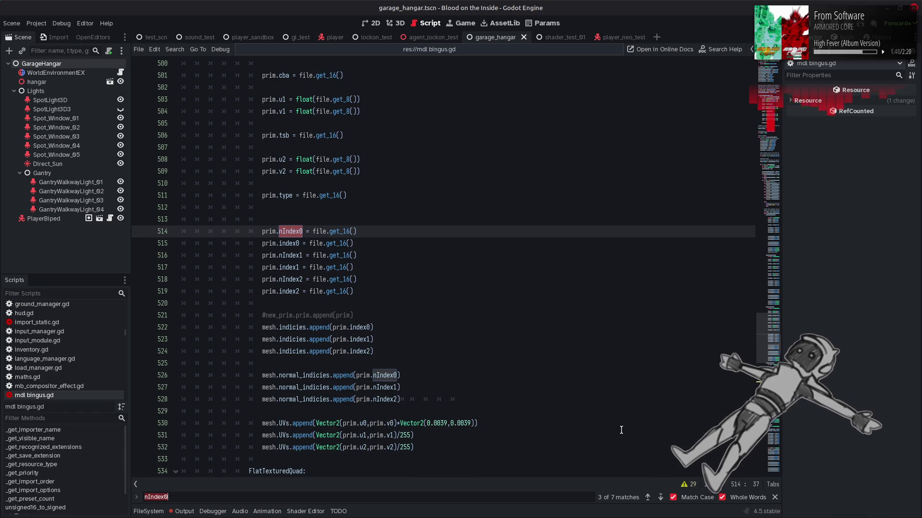
{"action": "left_click", "coordinate": [775, 497]}
{"action": "scroll", "coordinate": [502, 343], "scroll_direction": "up", "scroll_amount": 3}
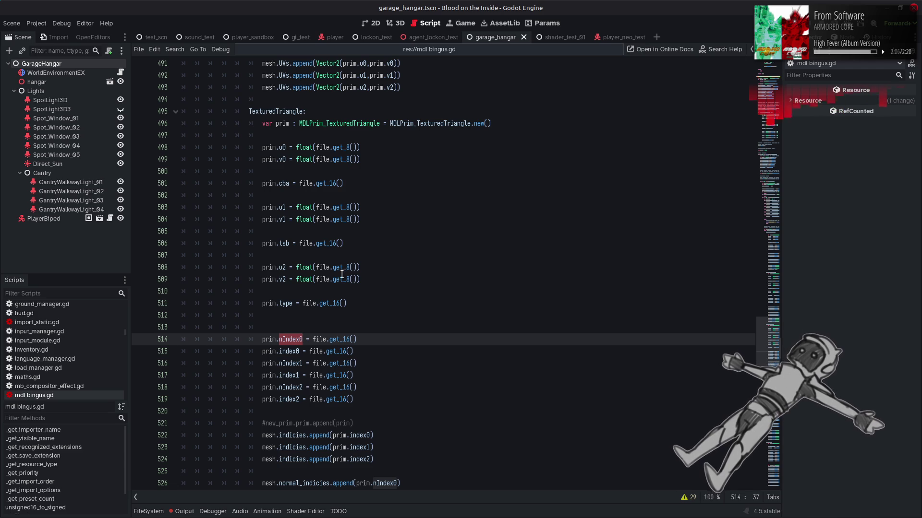
{"action": "mouse_move", "coordinate": [343, 269]}
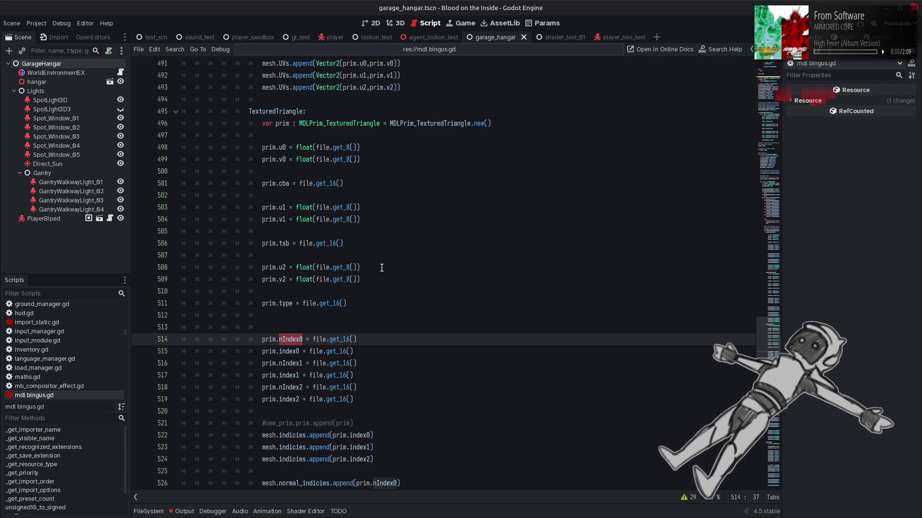
{"action": "left_click", "coordinate": [442, 282]}
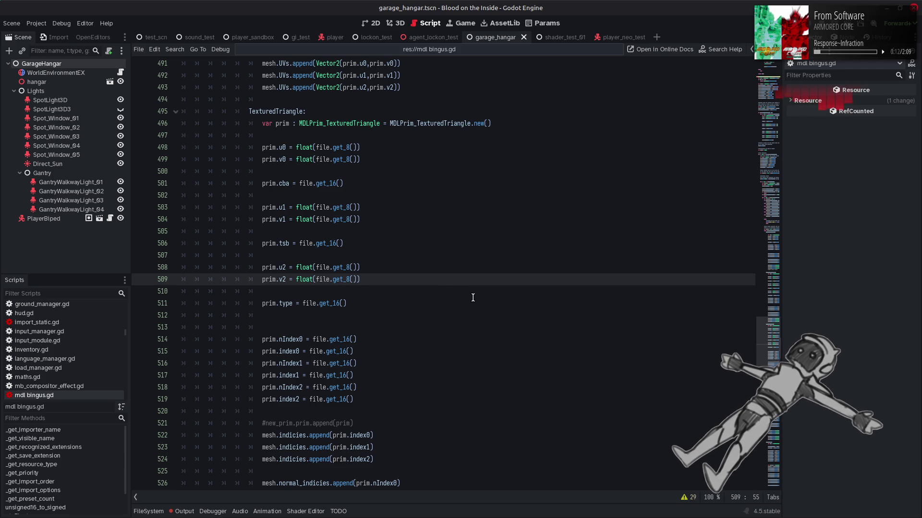
Step: Scroll to the FlatTexturedQuad case and highlight PrimExUV on line 569
{"action": "scroll", "coordinate": [473, 296], "scroll_direction": "down", "scroll_amount": 7}
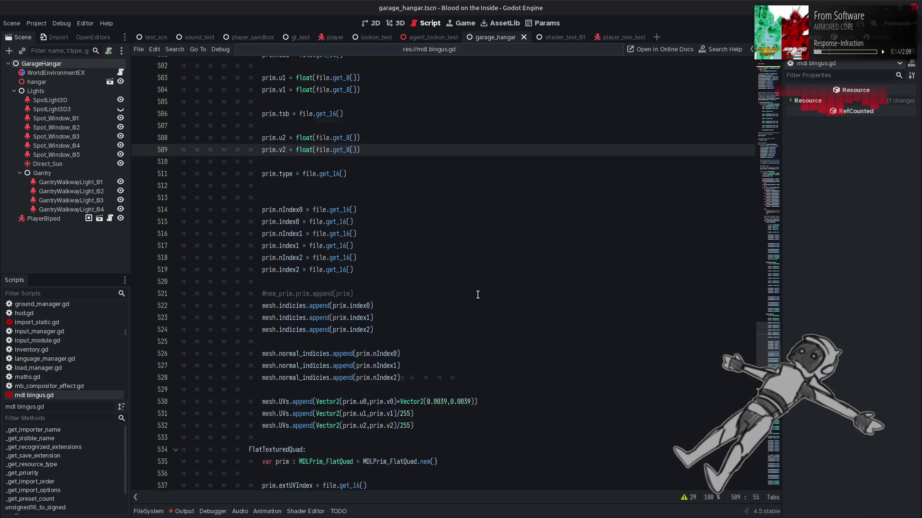
{"action": "scroll", "coordinate": [478, 295], "scroll_direction": "down", "scroll_amount": 11}
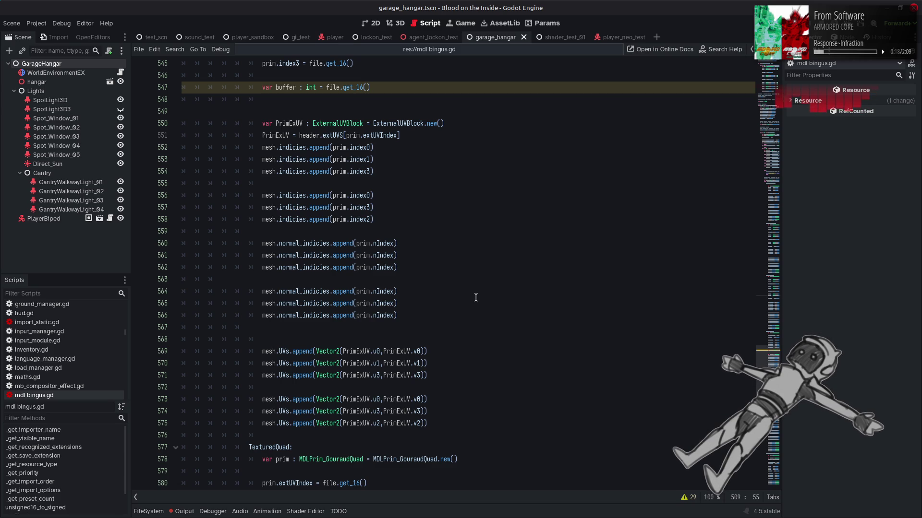
{"action": "mouse_move", "coordinate": [354, 351]}
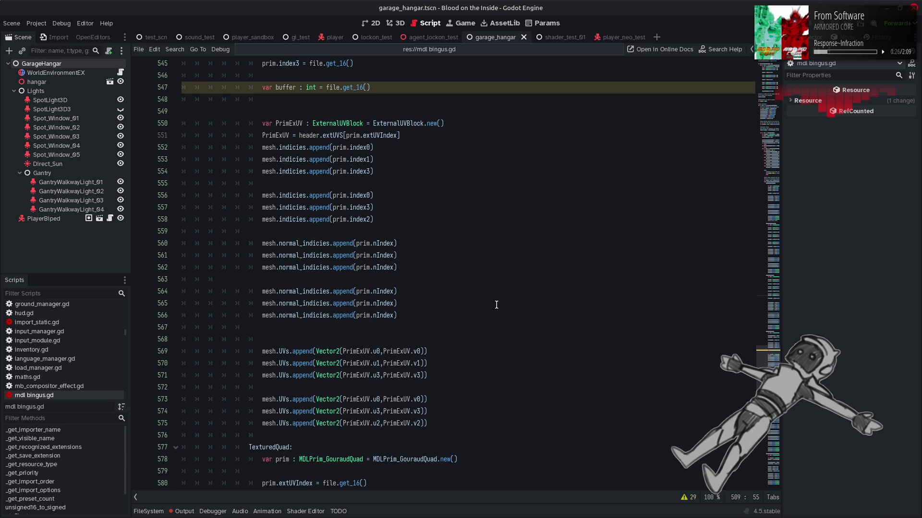
{"action": "double_click", "coordinate": [355, 351]}
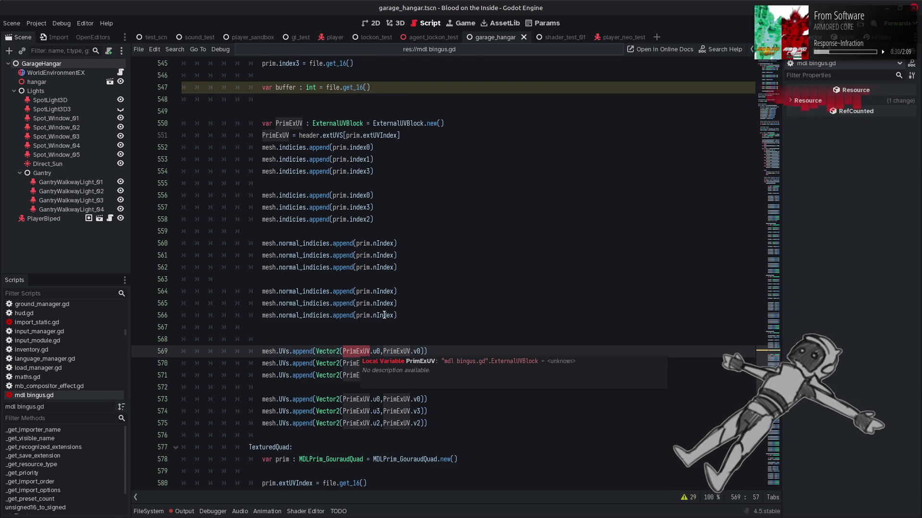
{"action": "scroll", "coordinate": [384, 314], "scroll_direction": "up", "scroll_amount": 11}
{"action": "scroll", "coordinate": [384, 314], "scroll_direction": "up", "scroll_amount": 1}
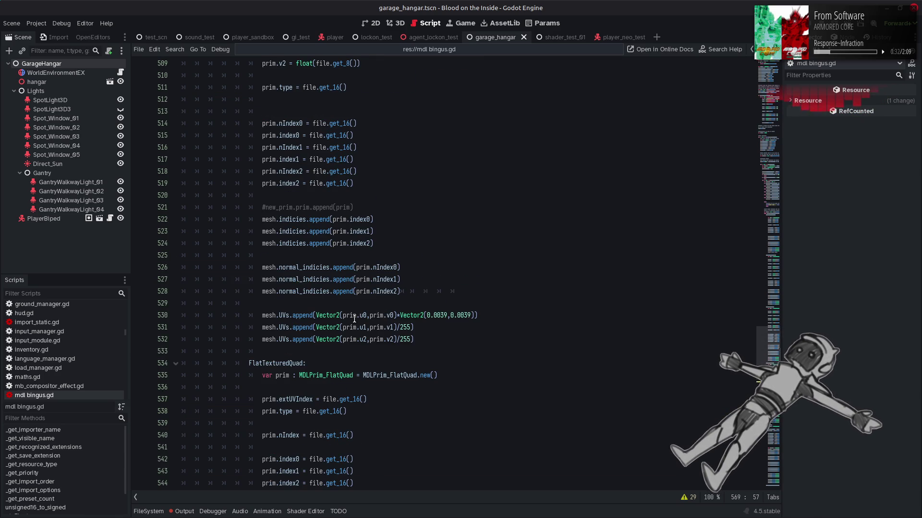